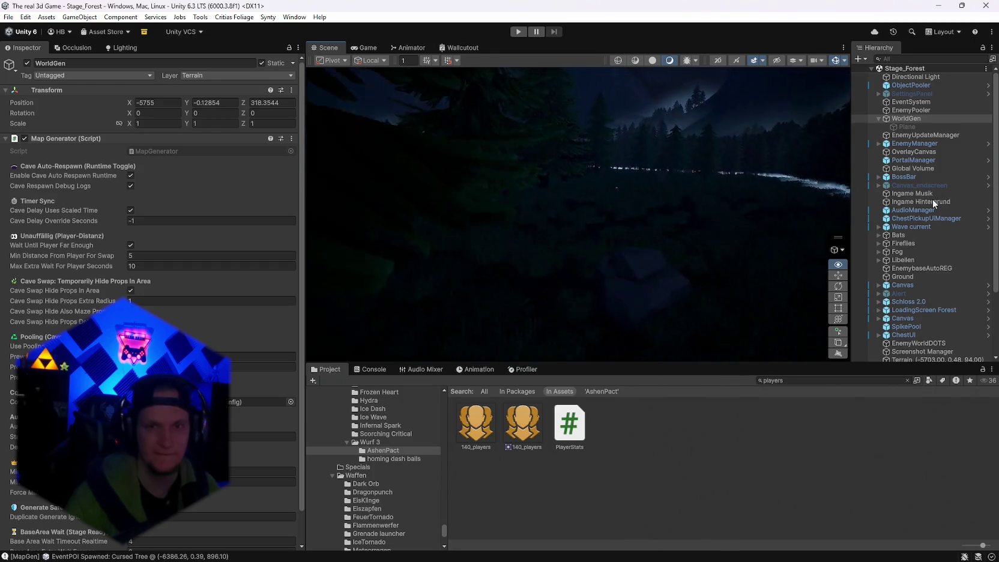
Open the WorldGenConfig asset and bring its Terrain Height Sculpting section into view.
scroll(250, 324, down, 3)
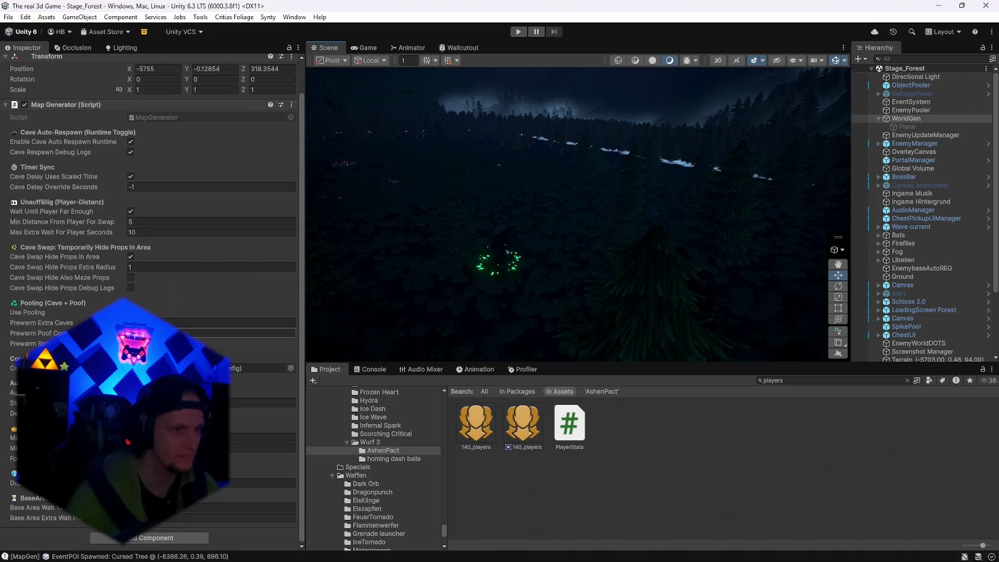
scroll(150, 288, up, 3)
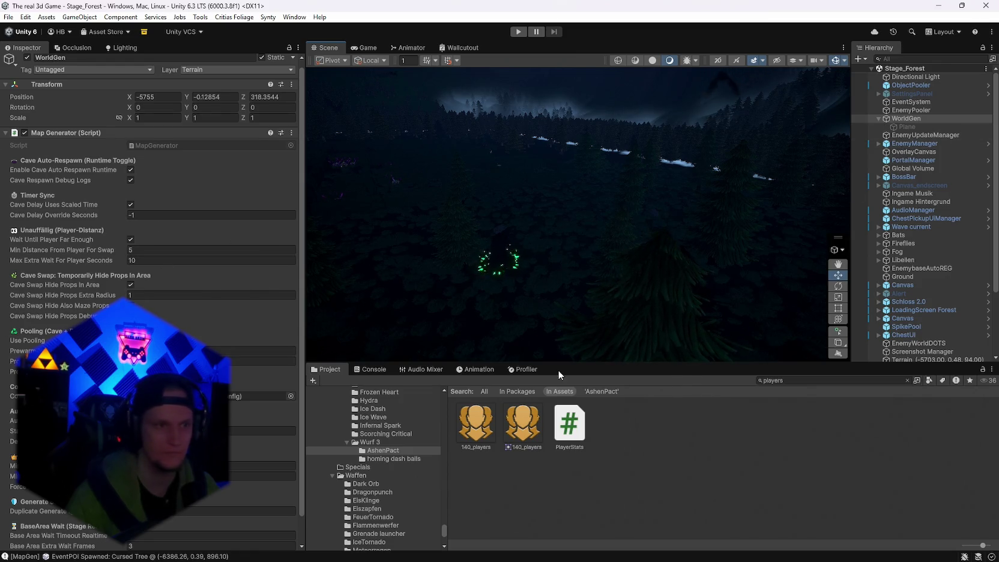
scroll(210, 342, down, 3)
double_click(264, 367)
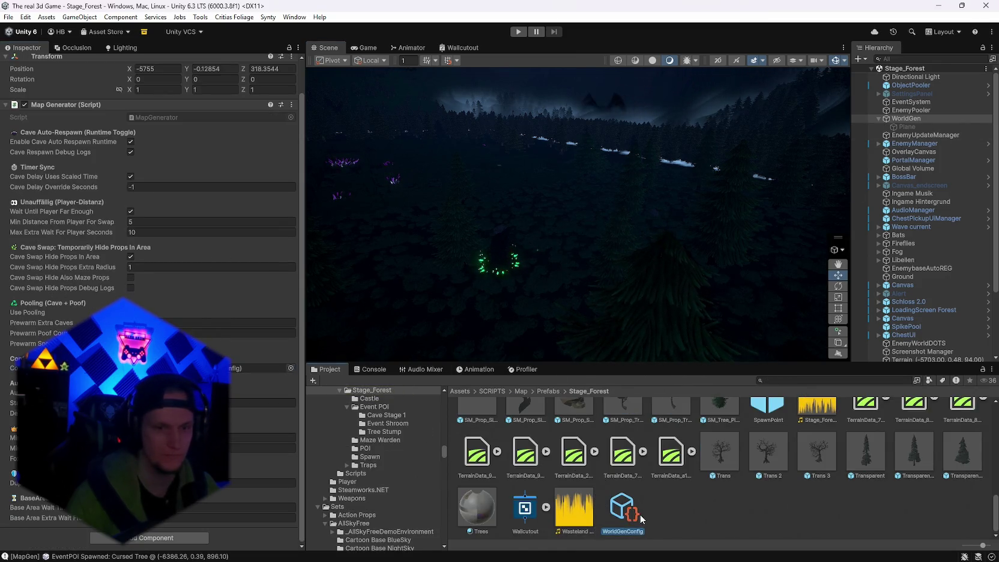
scroll(150, 282, down, 15)
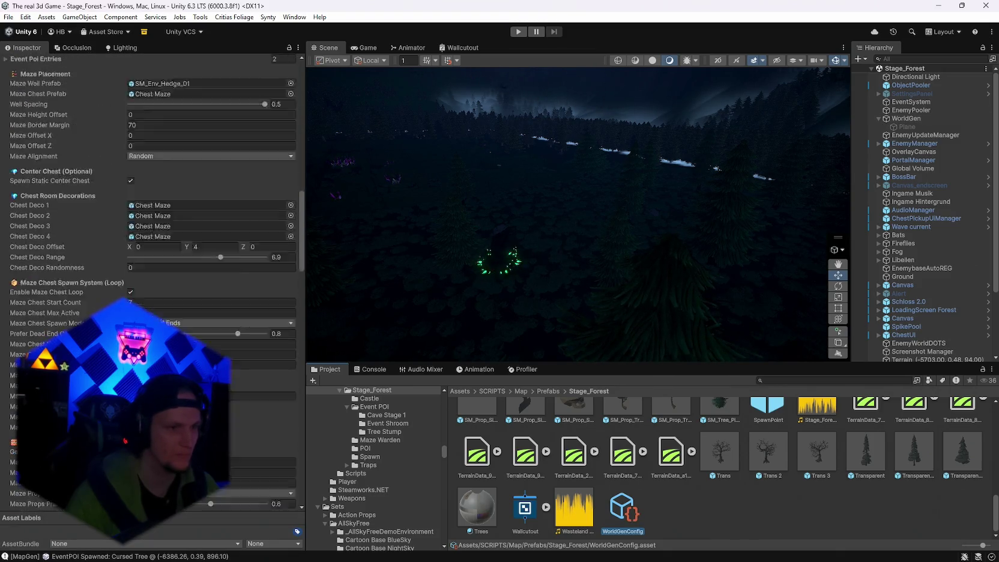
scroll(150, 282, down, 10)
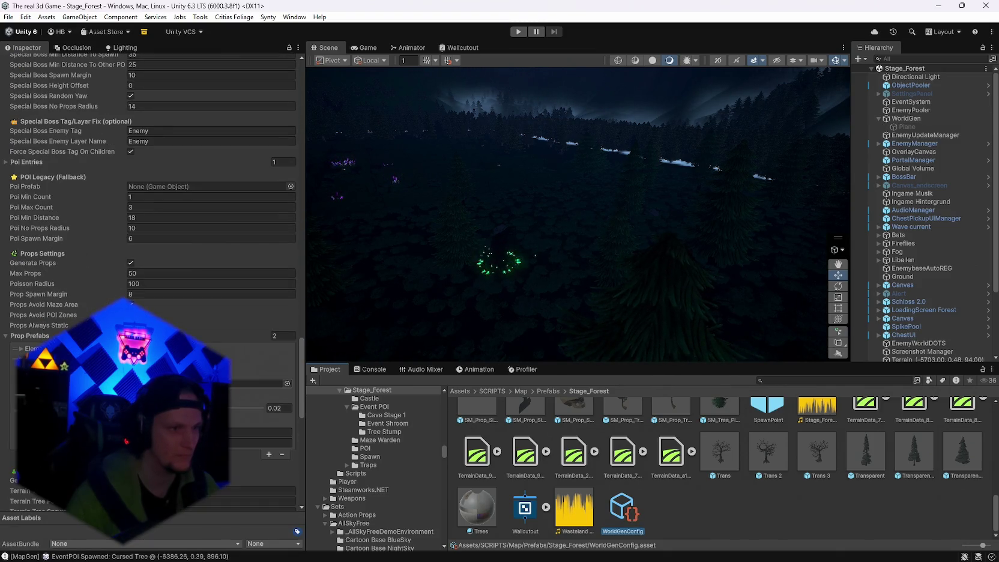
scroll(150, 282, down, 5)
scroll(150, 282, down, 5)
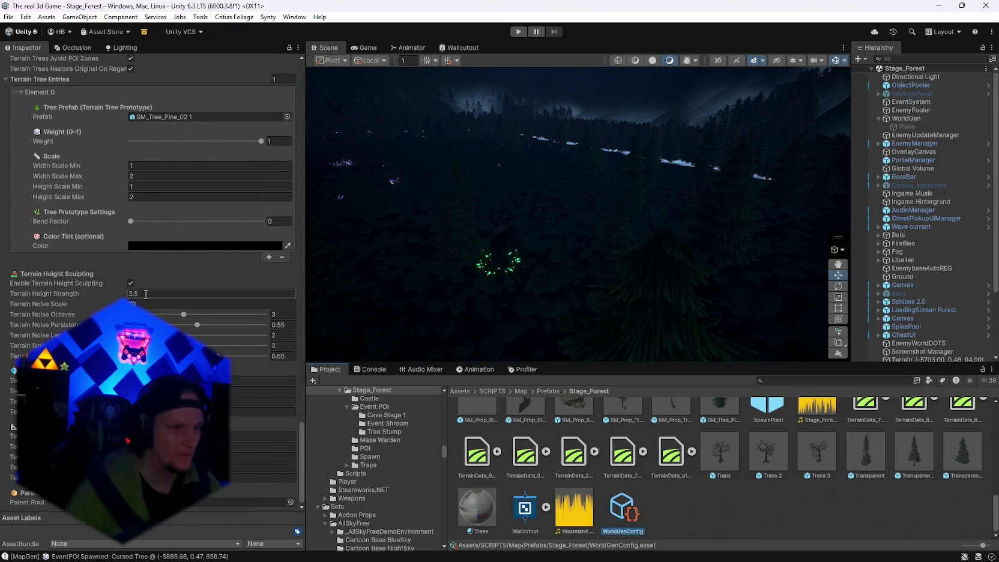
Set Terrain Height Strength to 10 and Terrain Noise Scale to 140, then select WorldGen.
text(10)
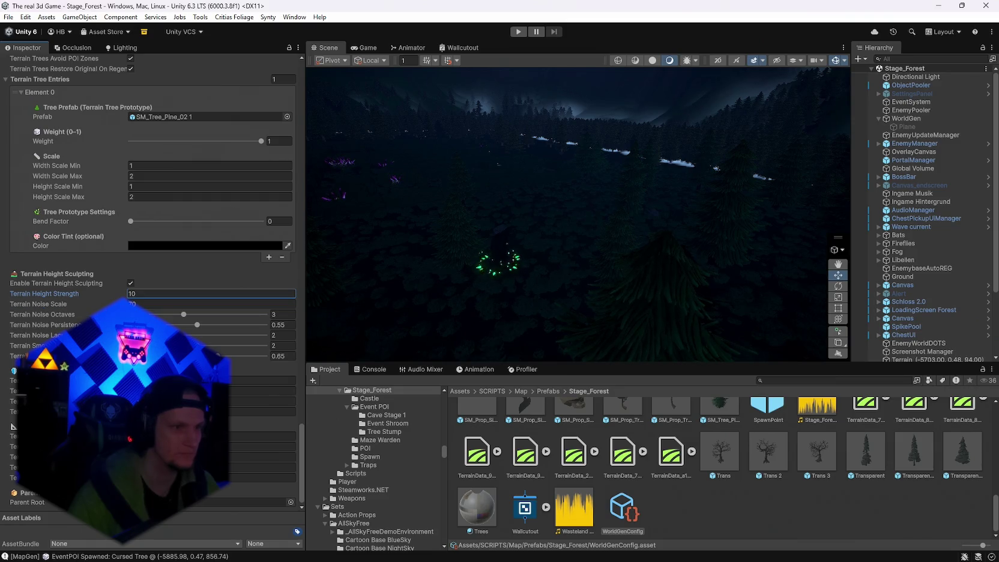
click(159, 301)
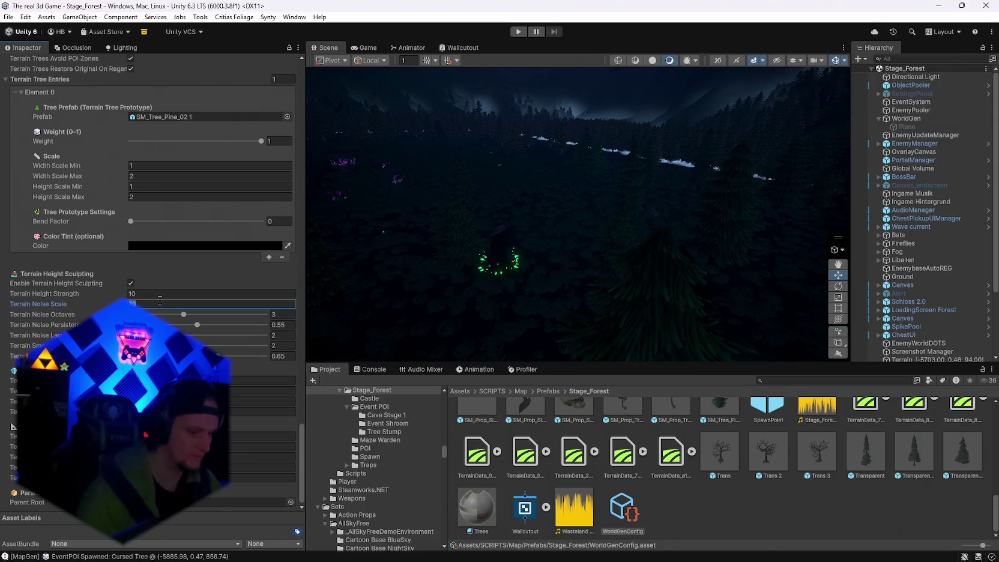
text(140)
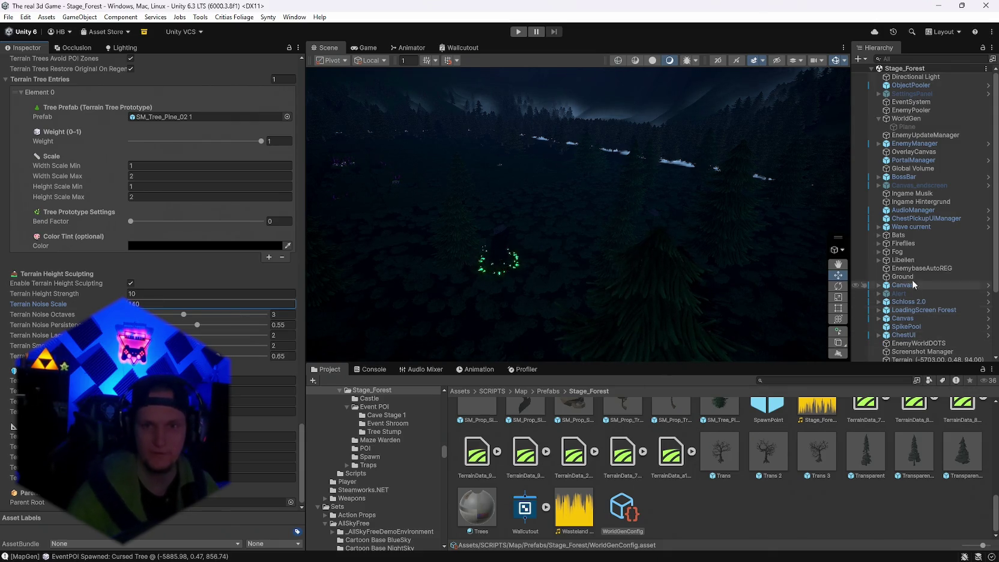
click(912, 119)
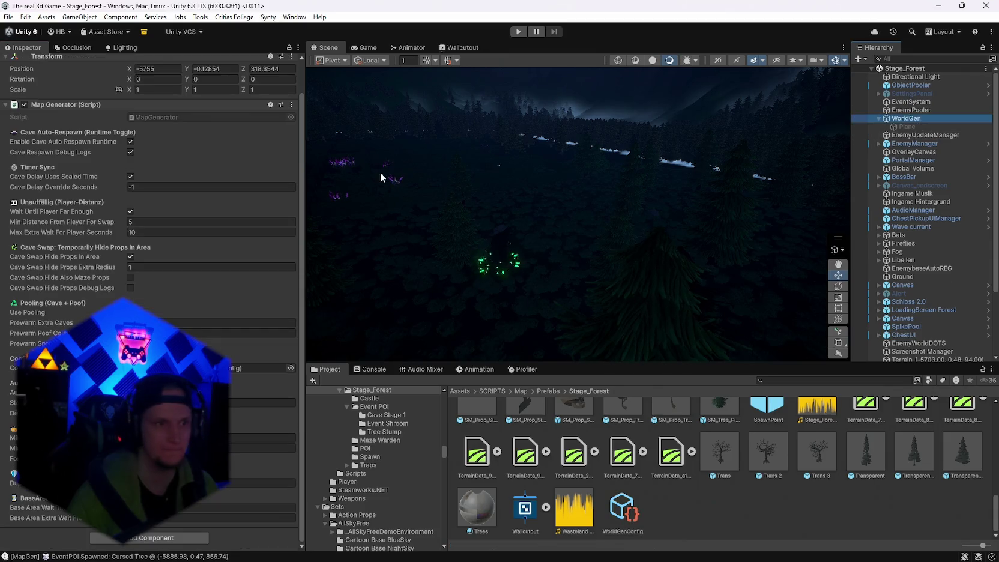
Run Generate World from the Map Generator menu and orbit through the new night forest.
click(292, 138)
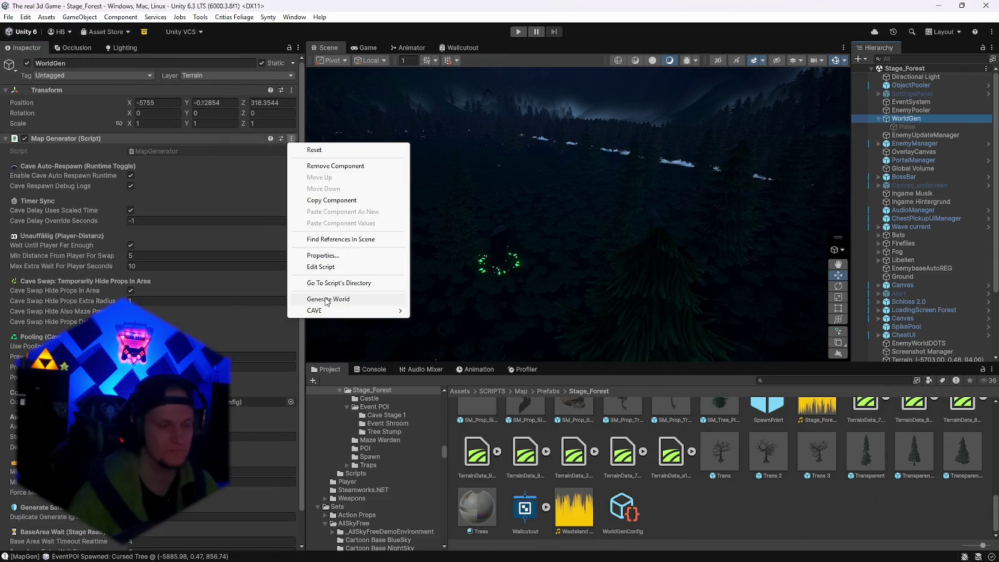
click(327, 298)
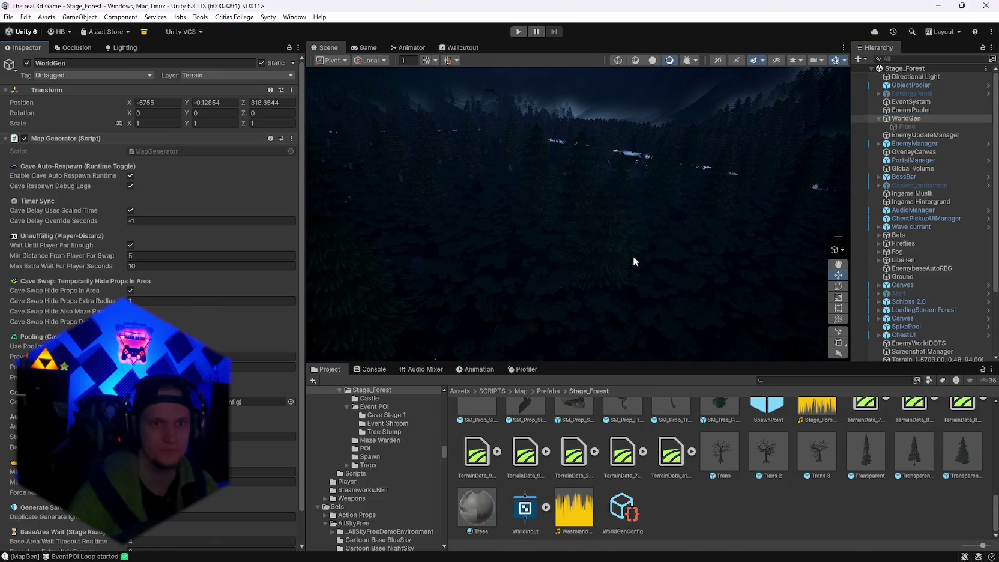
mouse_move(633, 255)
mouse_down()
mouse_move(459, 219)
mouse_move(513, 245)
mouse_move(862, 220)
mouse_move(827, 242)
mouse_move(769, 168)
mouse_move(440, 178)
mouse_move(424, 189)
mouse_move(451, 247)
mouse_up()
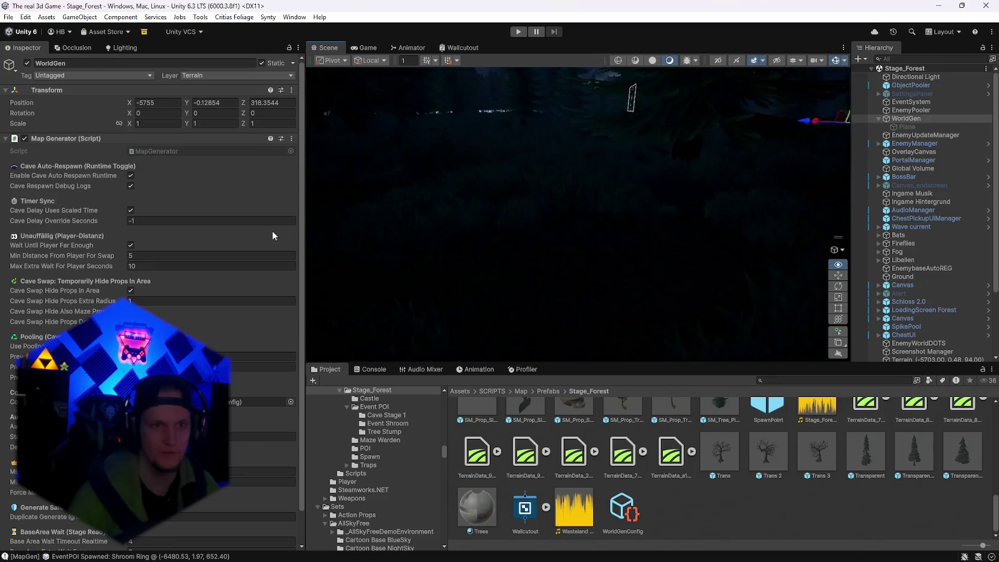
mouse_move(272, 236)
mouse_down()
mouse_move(271, 206)
mouse_move(299, 199)
mouse_move(541, 199)
mouse_move(481, 194)
mouse_move(566, 187)
mouse_move(553, 191)
mouse_up()
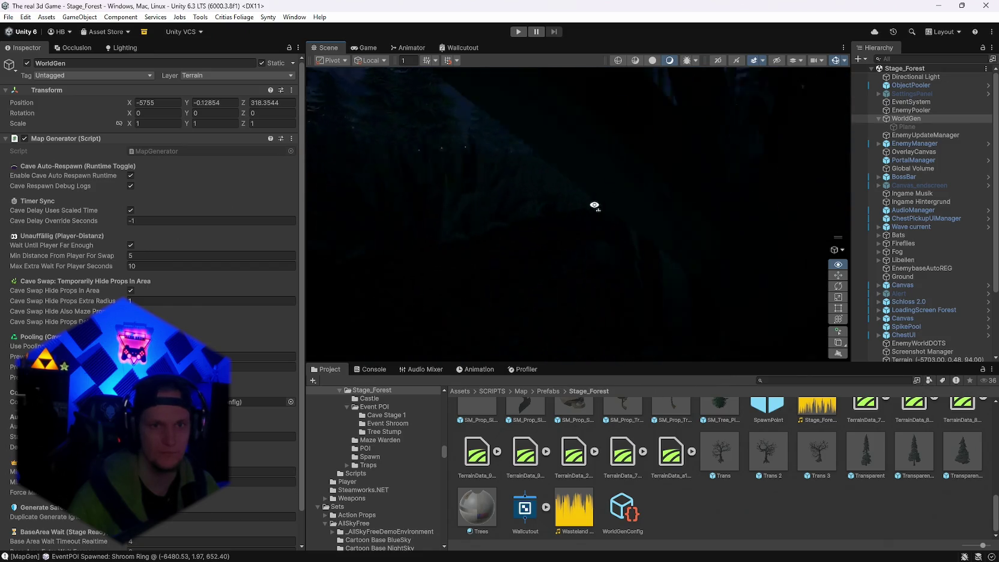
mouse_move(648, 218)
mouse_down()
mouse_move(940, 225)
mouse_move(103, 211)
mouse_move(211, 209)
mouse_move(316, 228)
mouse_move(540, 195)
mouse_move(622, 200)
mouse_move(601, 189)
mouse_move(388, 268)
mouse_move(420, 231)
mouse_move(405, 204)
mouse_move(372, 219)
mouse_move(446, 243)
mouse_move(507, 244)
mouse_move(575, 225)
mouse_move(413, 231)
mouse_move(412, 217)
mouse_move(358, 238)
mouse_move(189, 232)
mouse_move(14, 272)
mouse_move(828, 252)
mouse_move(755, 203)
mouse_move(813, 200)
mouse_up()
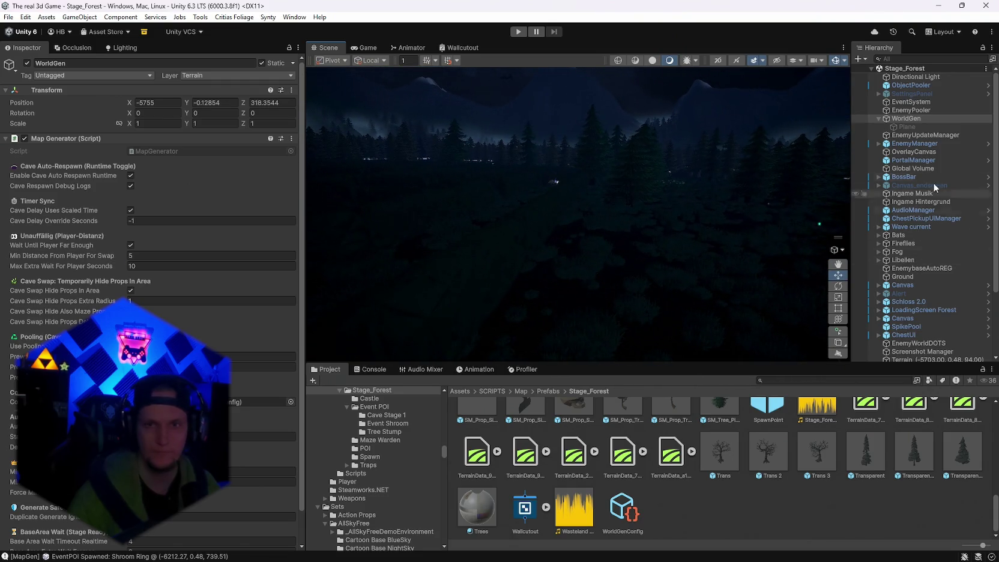
Screenshot WorldGenConfig's Terrain Height Sculpting section, then show the Console after recompiling.
click(622, 510)
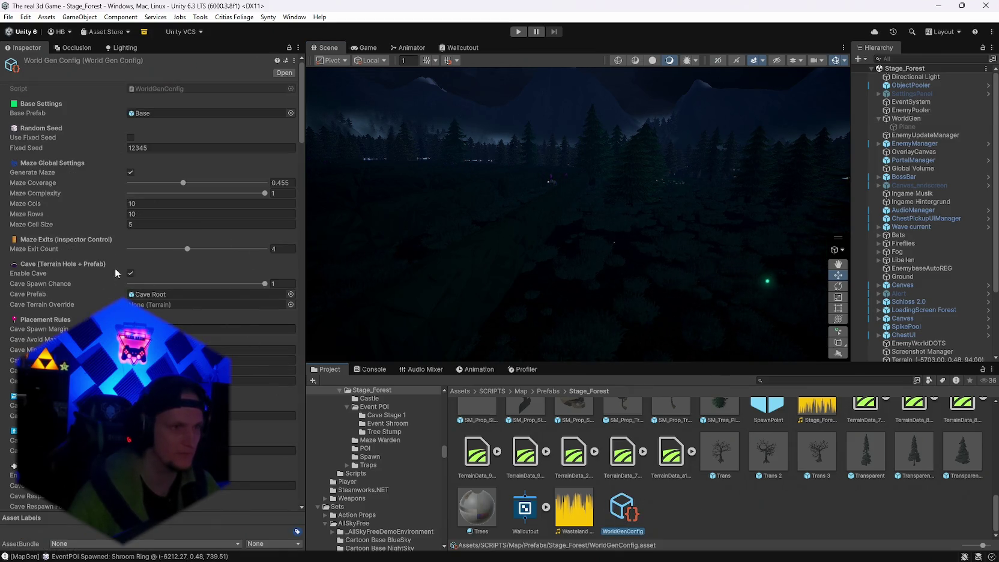
scroll(115, 268, down, 3)
scroll(115, 268, down, 15)
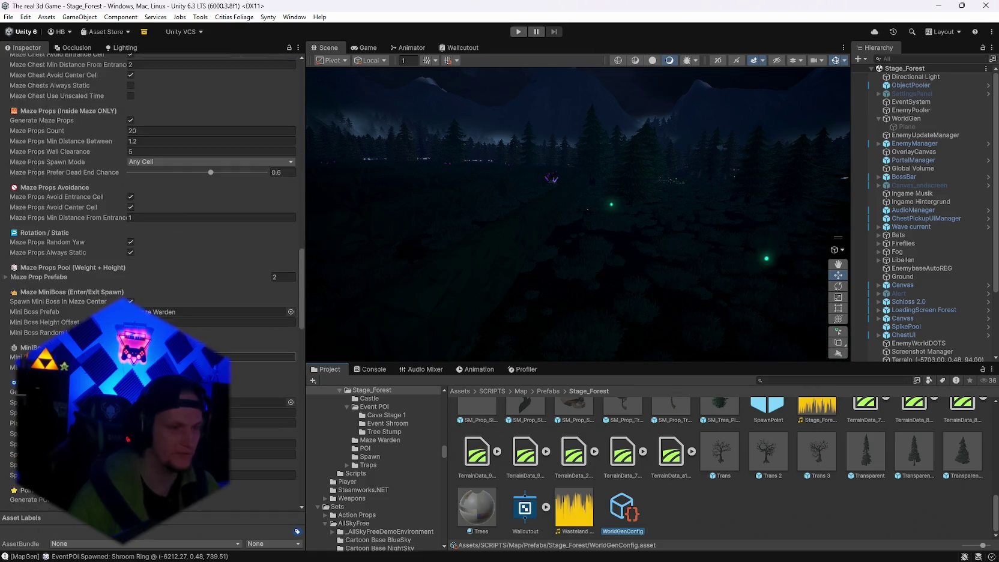
scroll(115, 268, down, 15)
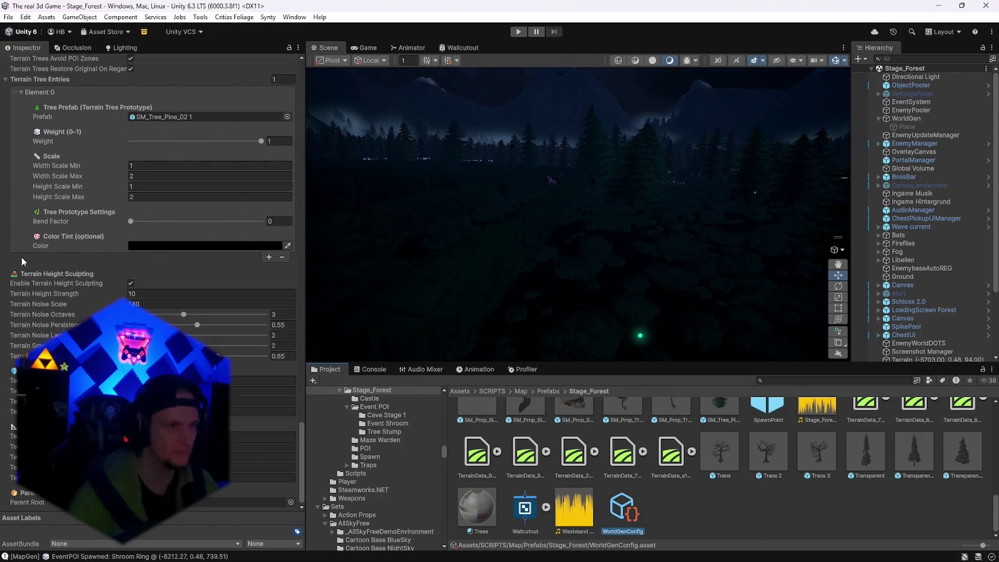
key(super+shift+s)
mouse_move(7, 267)
mouse_down()
mouse_move(172, 347)
mouse_move(284, 352)
mouse_move(306, 482)
mouse_up()
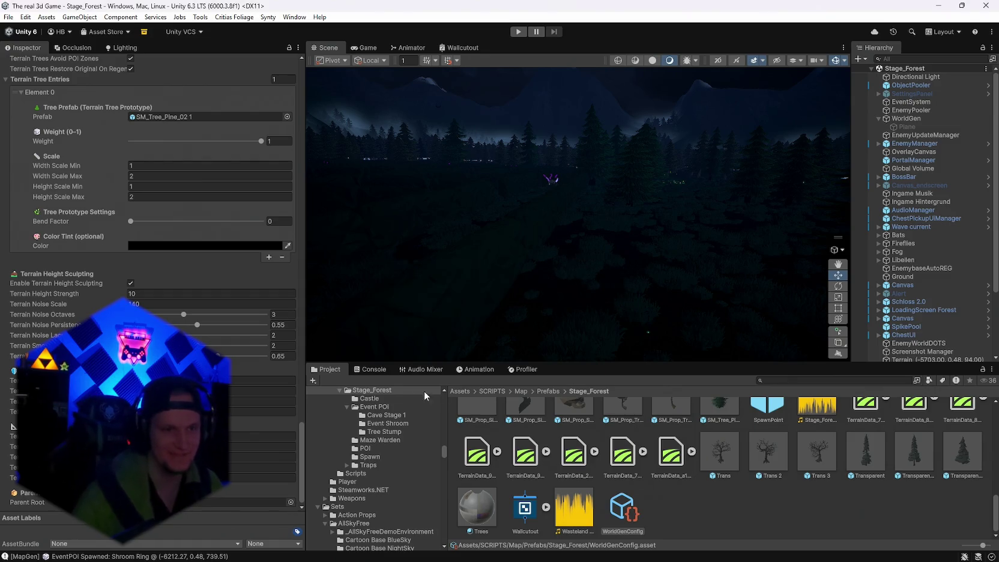
click(370, 369)
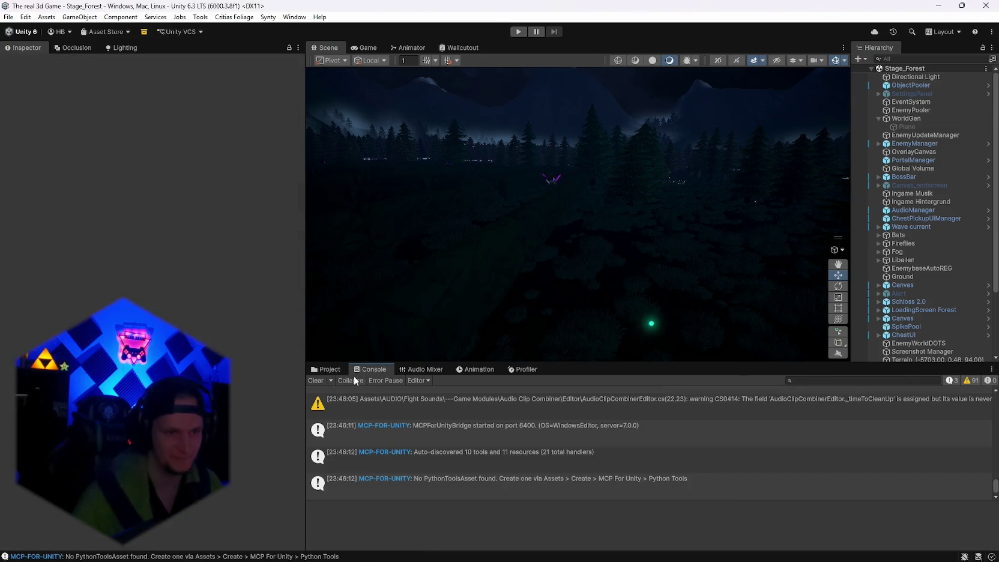
Clear the Console, return to Stage_Forest assets, and orbit the forest from three angles.
click(316, 381)
click(324, 369)
mouse_move(639, 223)
mouse_down()
mouse_move(728, 222)
mouse_move(682, 216)
mouse_move(665, 234)
mouse_move(618, 235)
mouse_move(653, 223)
mouse_move(568, 250)
mouse_move(376, 198)
mouse_move(237, 218)
mouse_move(215, 234)
mouse_move(184, 299)
mouse_move(167, 310)
mouse_move(244, 306)
mouse_move(348, 241)
mouse_move(452, 218)
mouse_move(422, 241)
mouse_move(426, 229)
mouse_up()
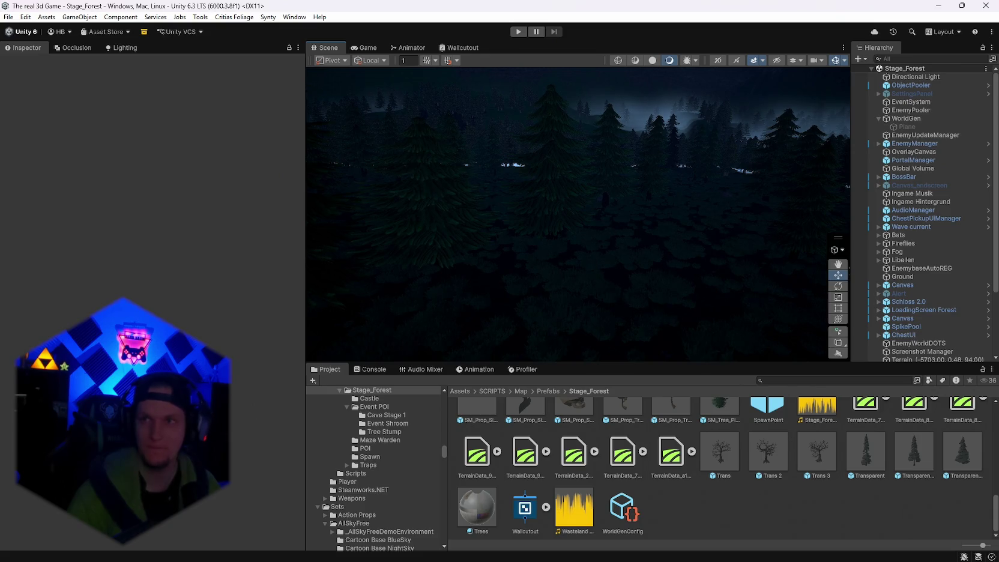
mouse_move(710, 220)
mouse_down()
mouse_move(328, 196)
mouse_move(28, 200)
mouse_move(980, 214)
mouse_move(774, 223)
mouse_move(639, 208)
mouse_move(316, 201)
mouse_up()
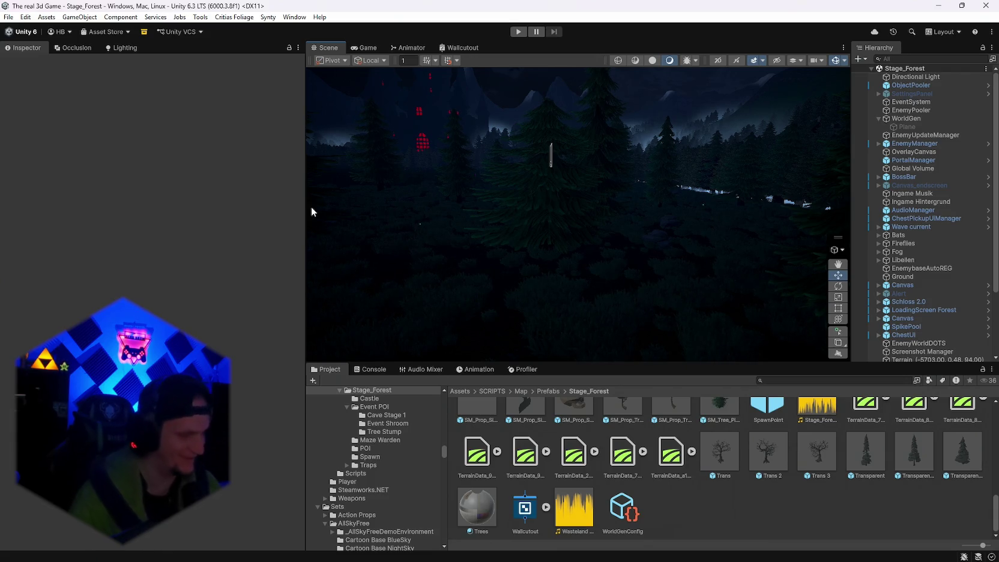
mouse_move(706, 177)
mouse_down()
mouse_move(405, 188)
mouse_move(439, 185)
mouse_move(454, 199)
mouse_up()
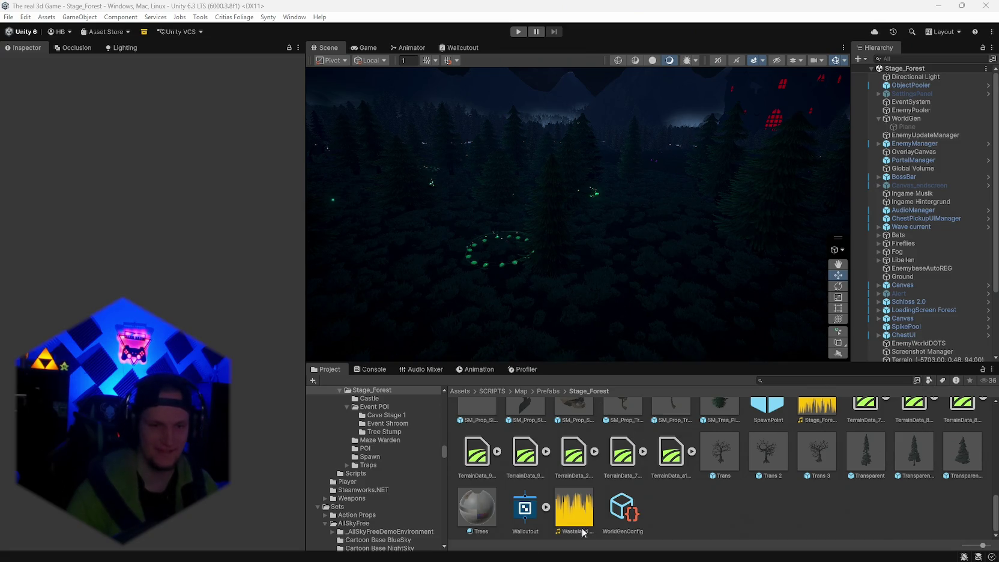
click(629, 507)
Set Terrain Height Strength 14, Noise Scale 170, Octaves 2, and adjust the remaining noise fields.
scroll(150, 270, down, 15)
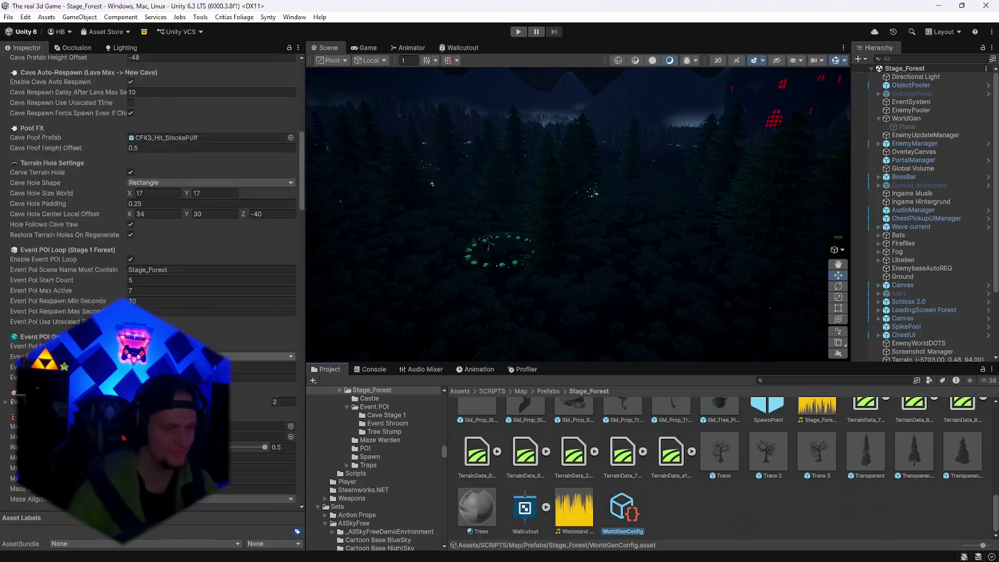
scroll(150, 270, down, 20)
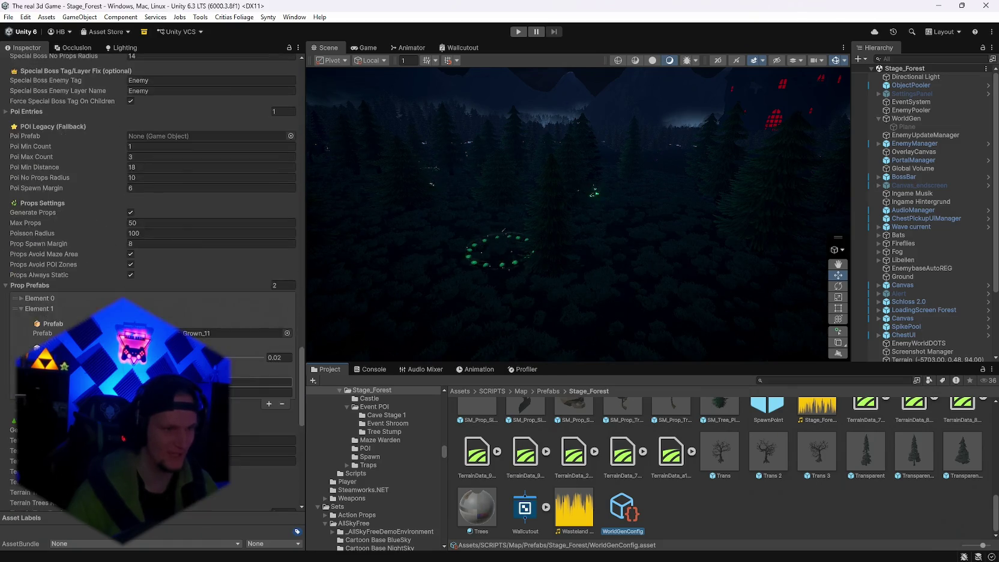
scroll(150, 270, down, 5)
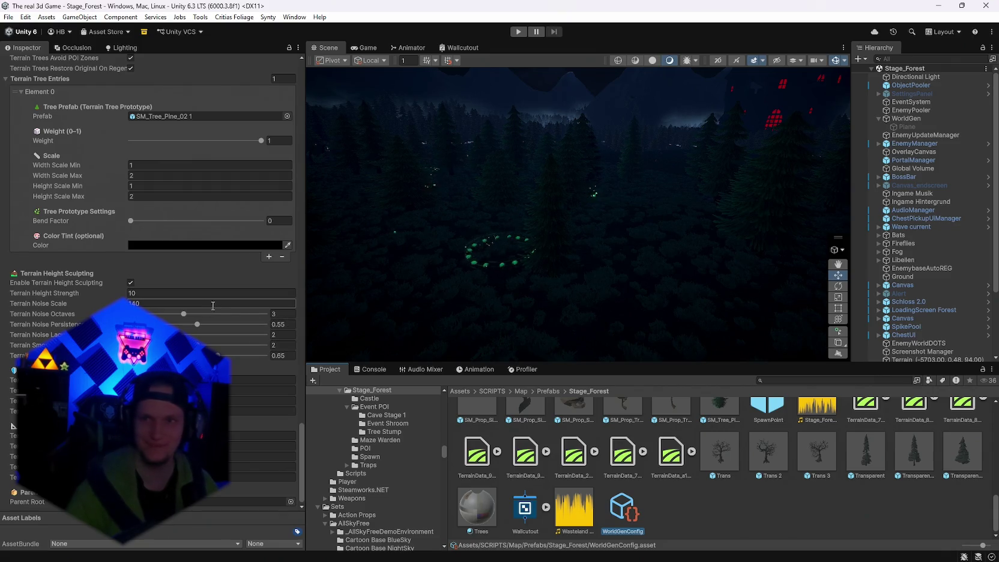
click(147, 292)
text(14)
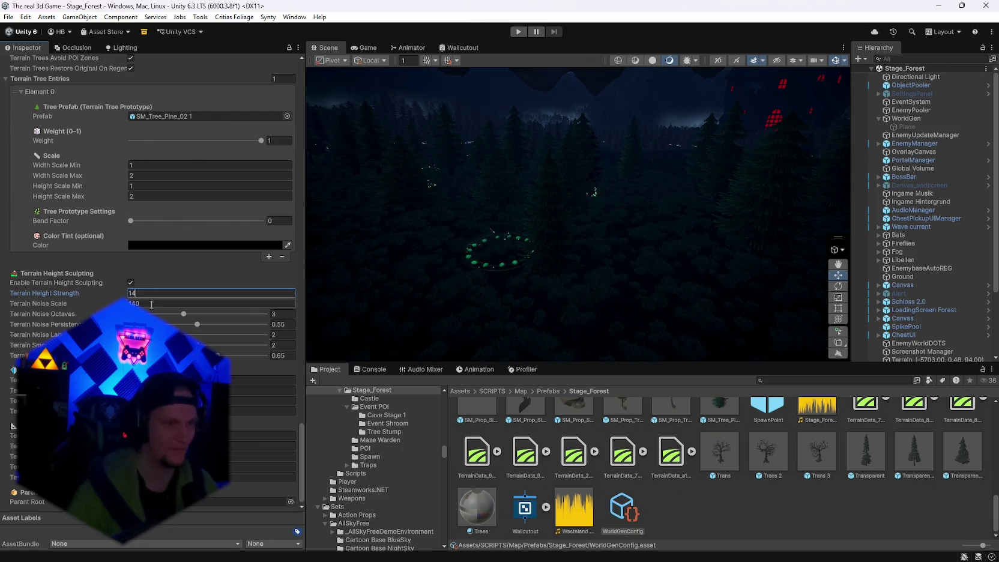
click(151, 304)
text(0)
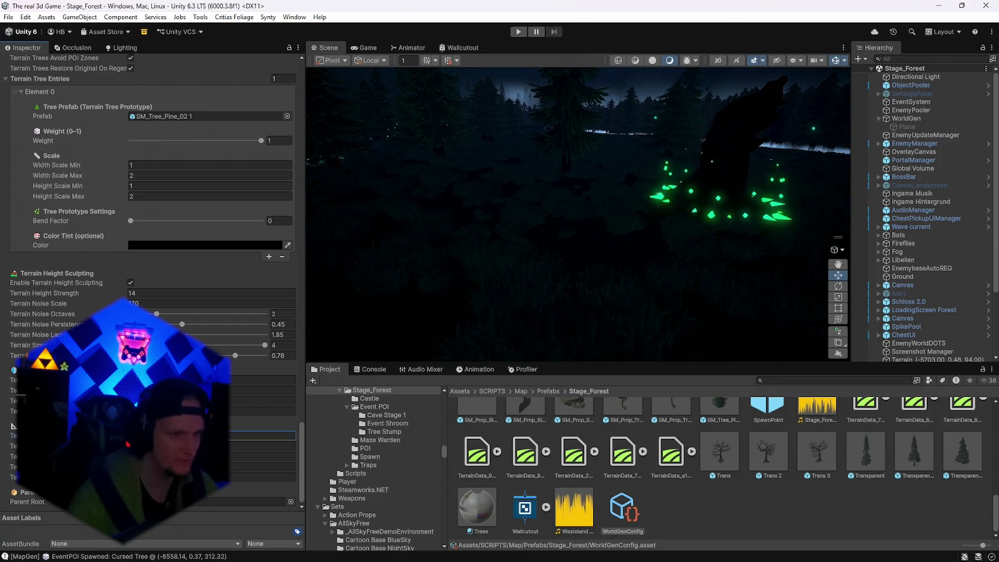
click(263, 445)
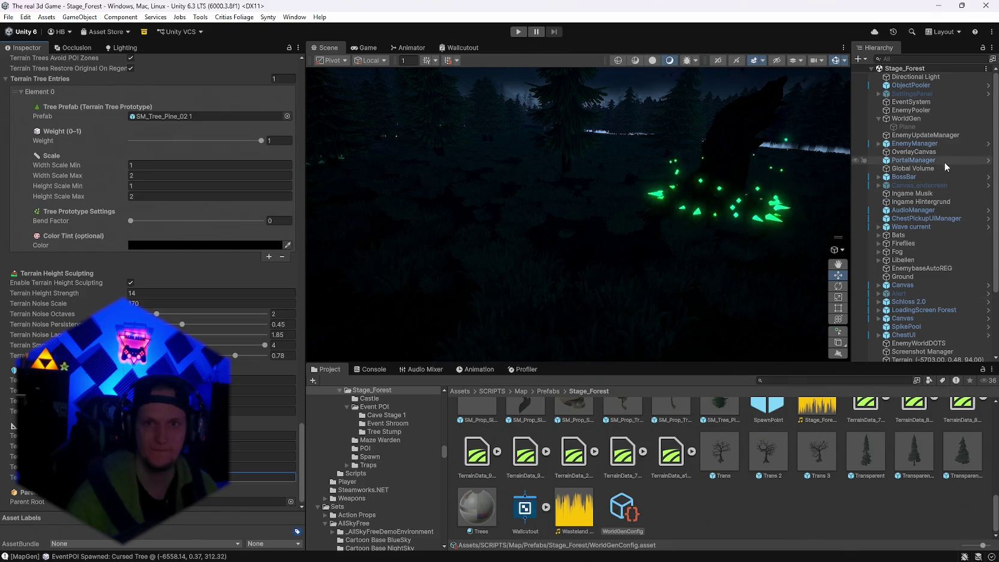
click(905, 118)
Generate World from the Map Generator, then fly over the new forest and into the lava cave.
click(291, 138)
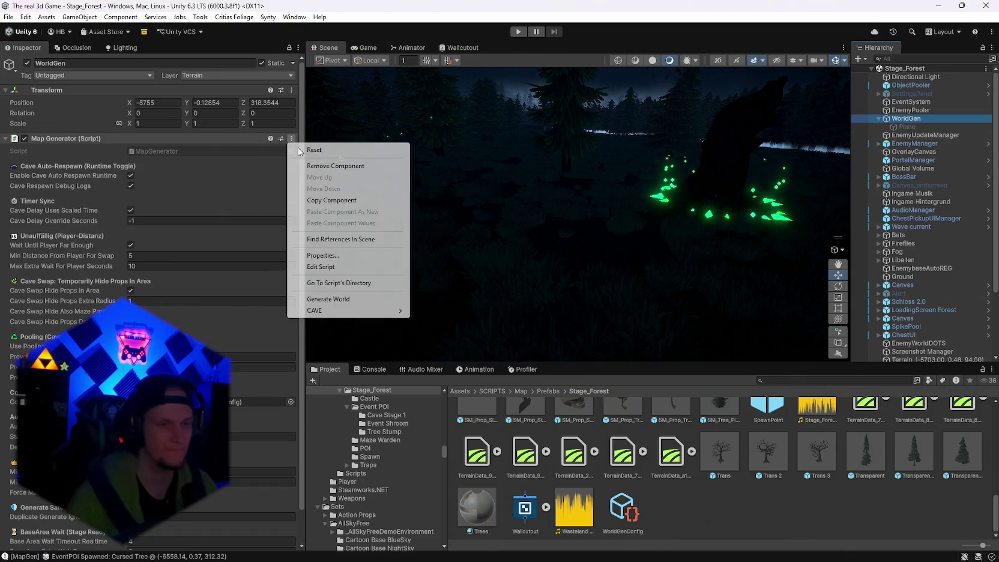
click(396, 299)
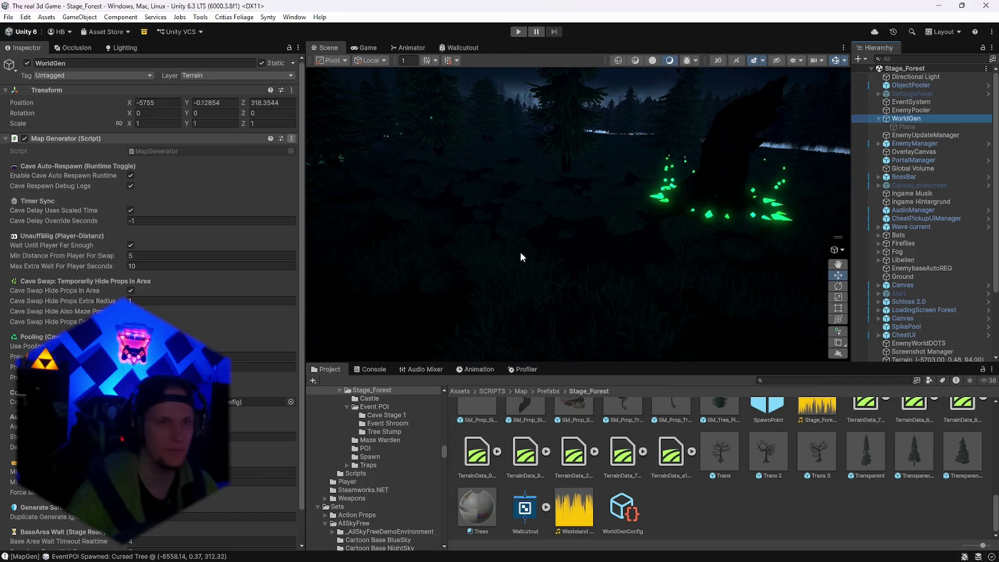
drag(583, 242, 445, 211)
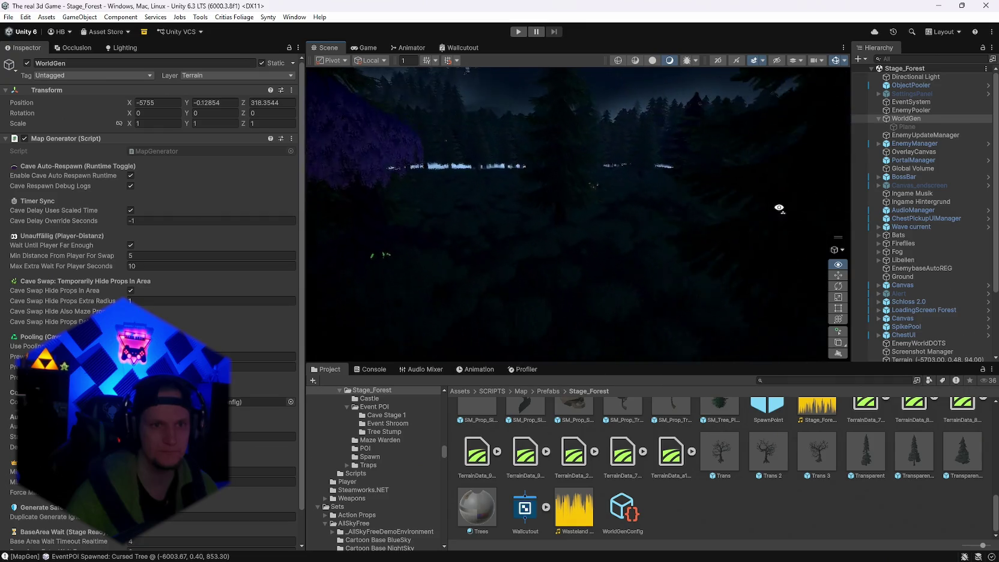
drag(780, 202, 840, 249)
scroll(841, 248, up, 5)
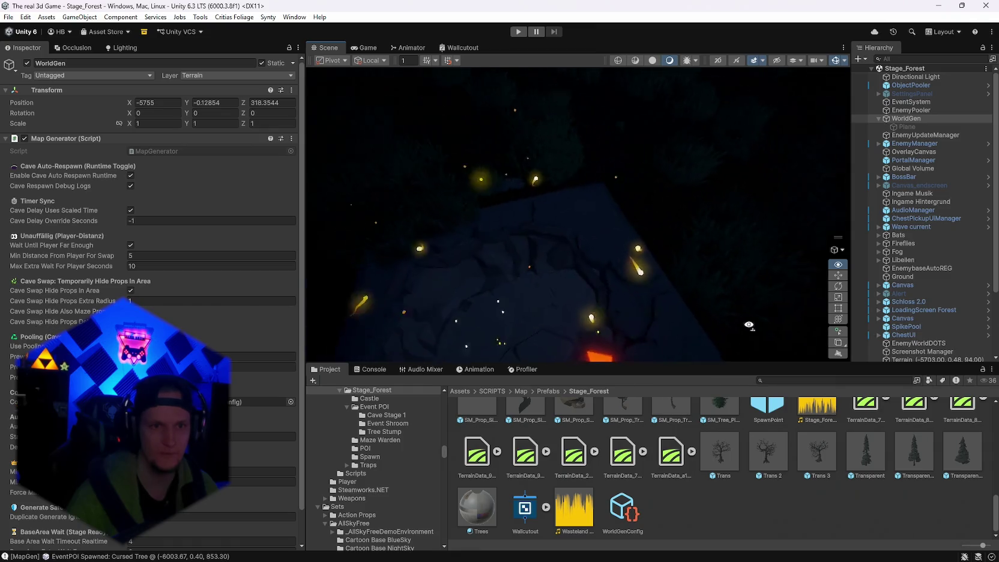
mouse_move(720, 289)
mouse_down()
mouse_move(774, 325)
mouse_move(691, 312)
mouse_move(542, 334)
mouse_move(473, 242)
mouse_move(759, 220)
mouse_move(318, 210)
mouse_up()
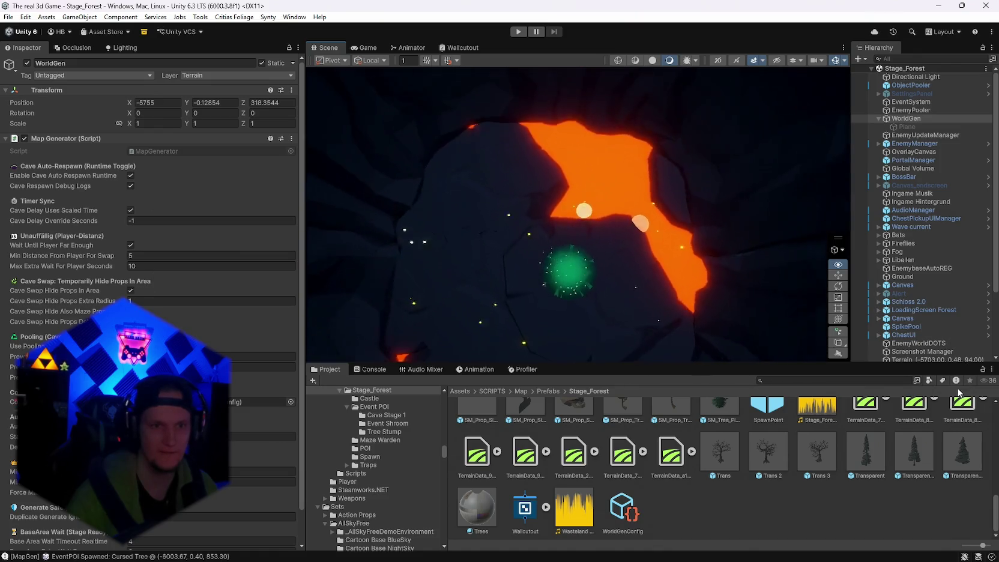
mouse_move(697, 180)
mouse_down()
mouse_move(389, 189)
mouse_move(83, 284)
mouse_move(866, 338)
mouse_move(250, 302)
mouse_up()
mouse_move(75, 231)
mouse_down()
mouse_move(990, 222)
mouse_move(683, 242)
mouse_move(540, 270)
mouse_up()
scroll(260, 375, down, 2)
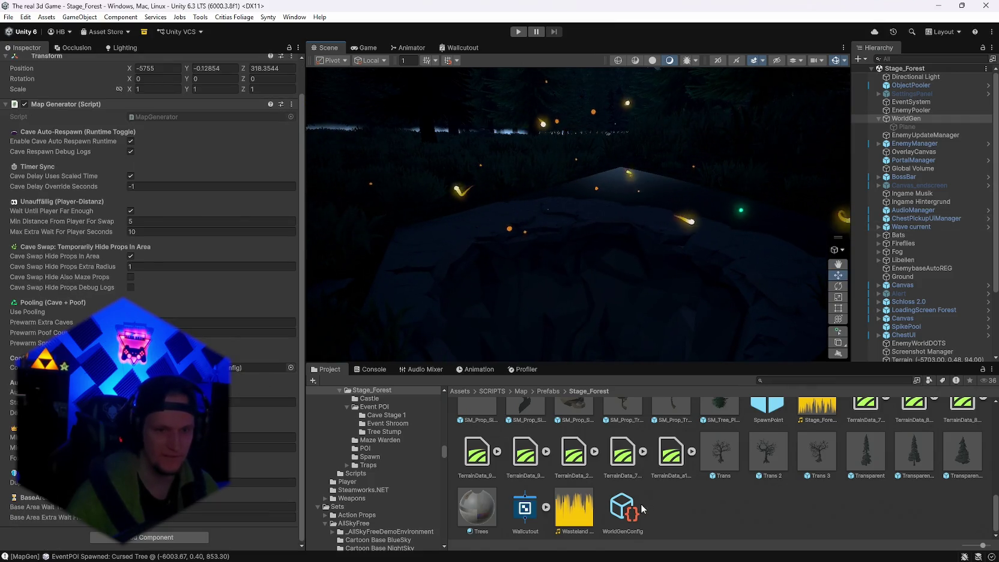
click(623, 509)
scroll(150, 282, down, 20)
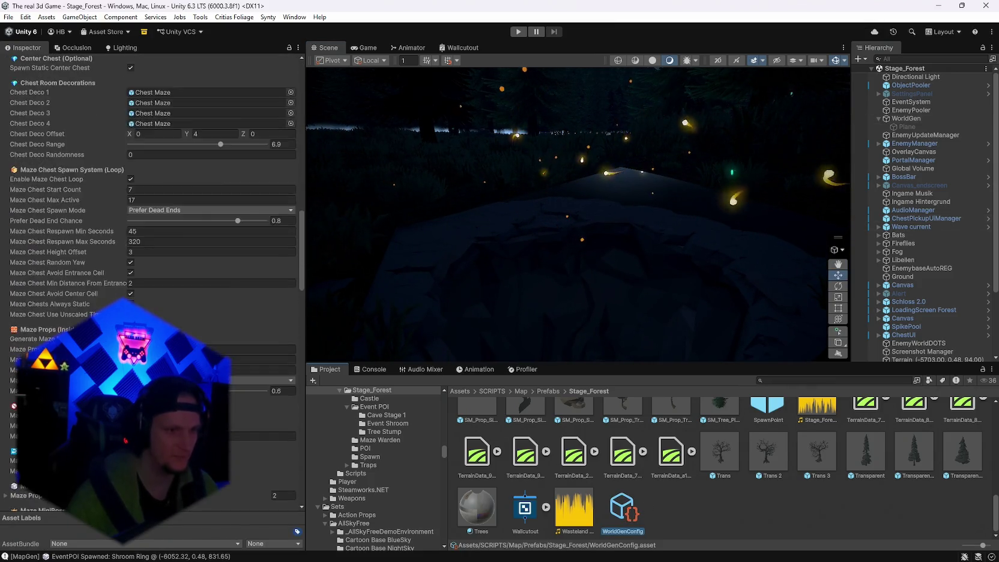
scroll(150, 282, down, 15)
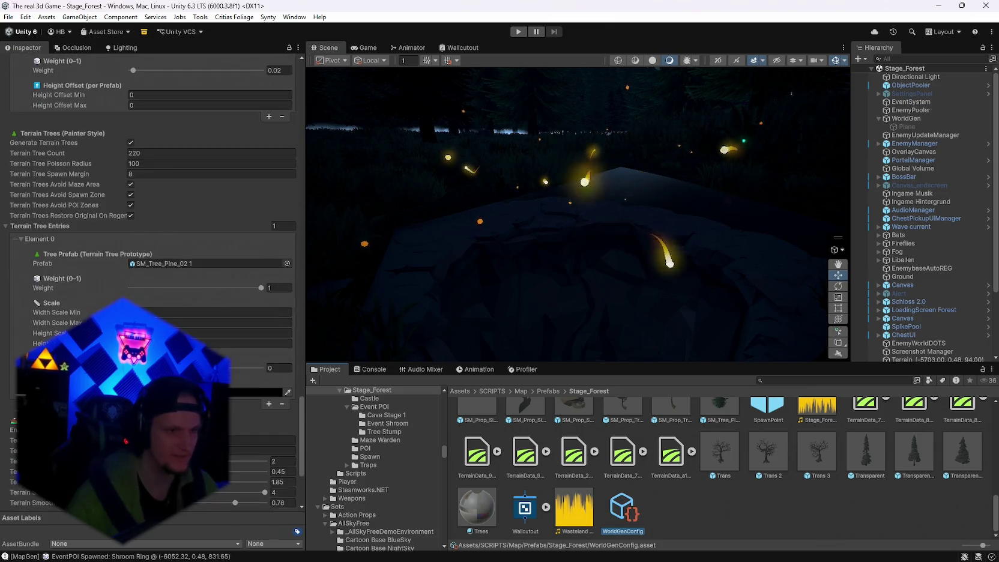
scroll(150, 282, down, 1)
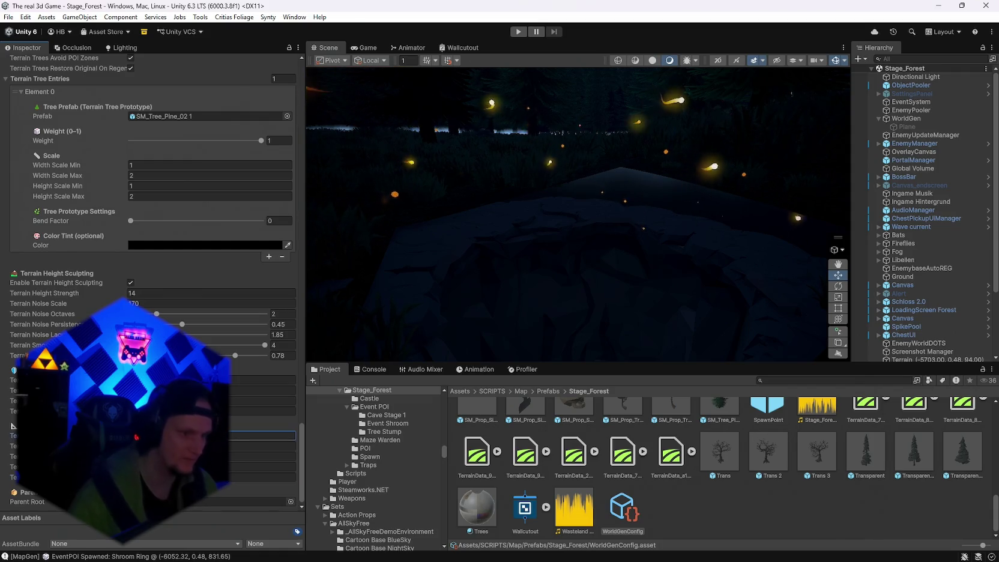
click(180, 456)
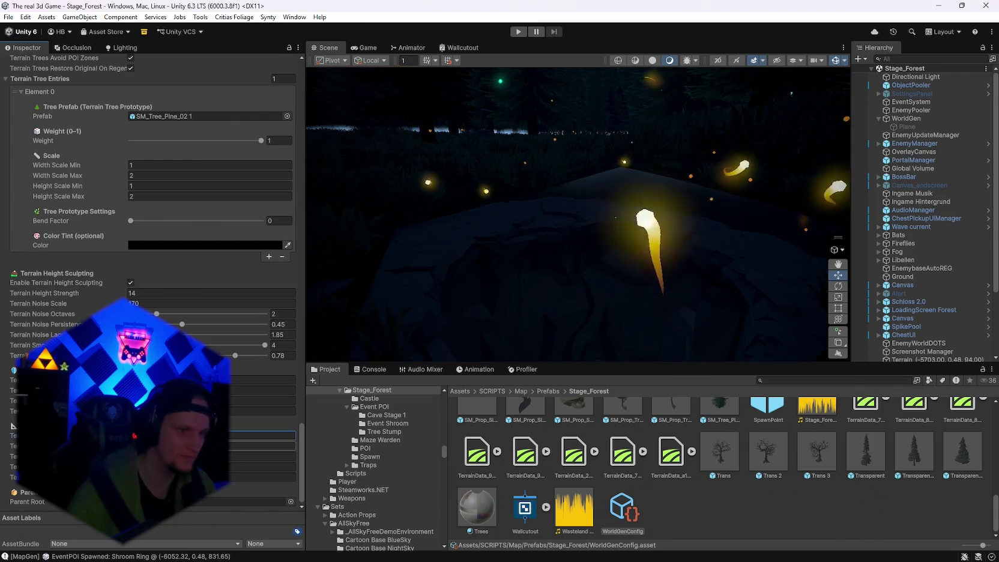
key(Tab)
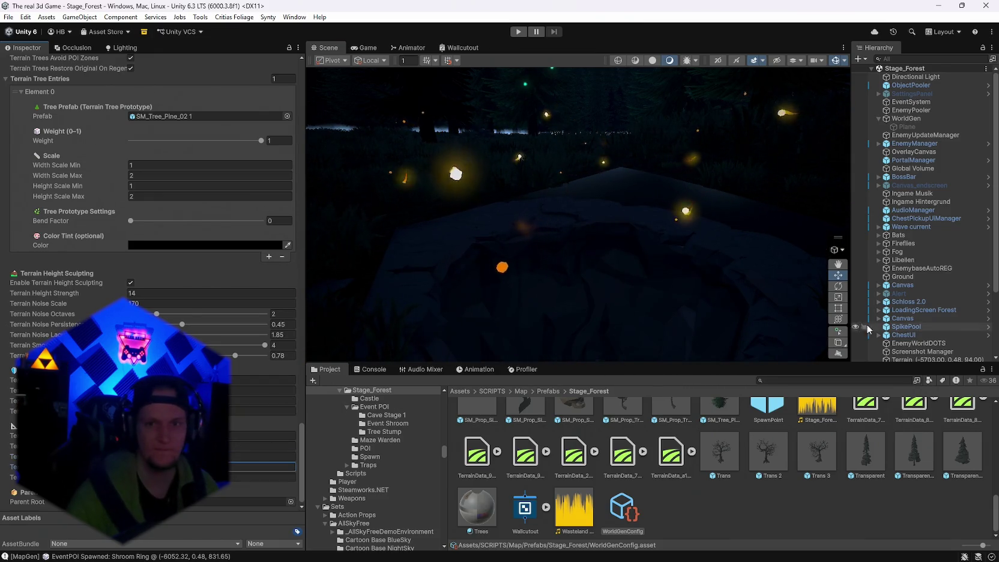
scroll(903, 329, down, 3)
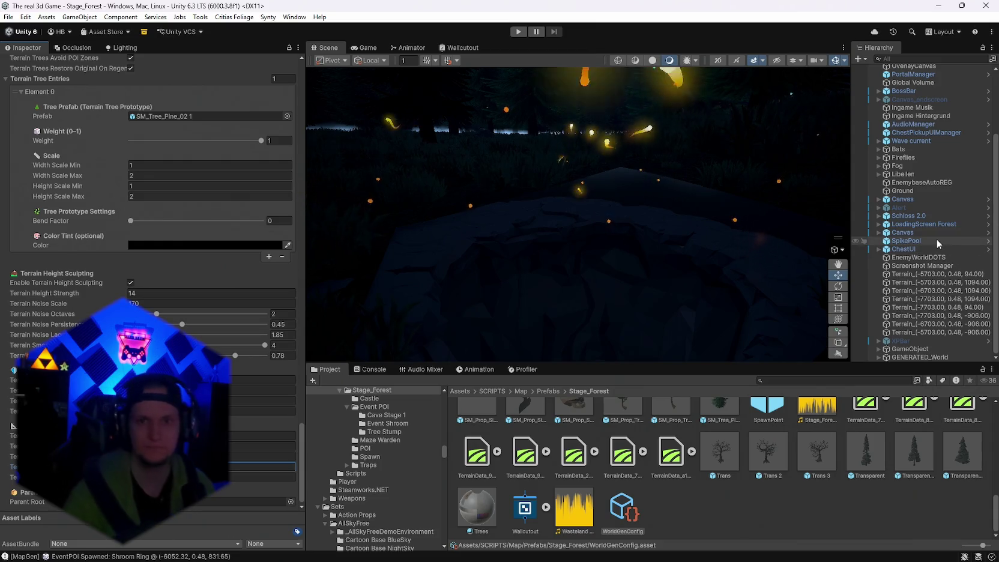
scroll(933, 239, up, 3)
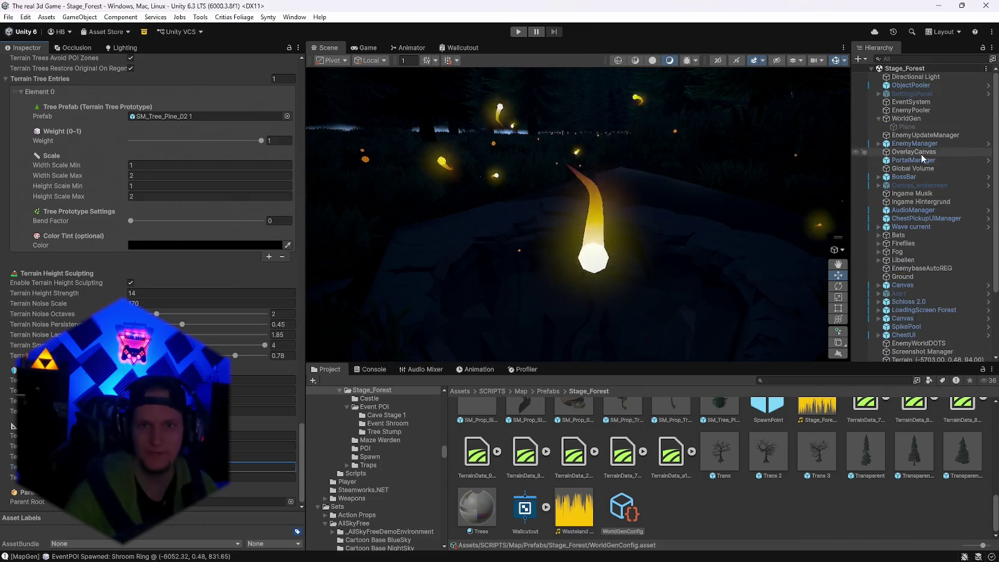
click(906, 119)
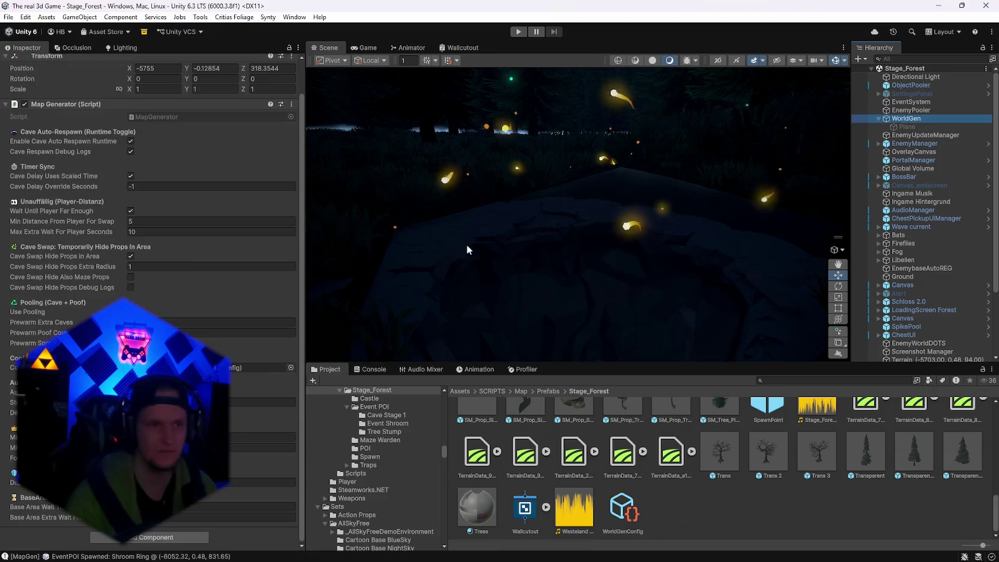
Generate World again and orbit the dark forest down to a top view over the treetops.
click(293, 104)
click(336, 263)
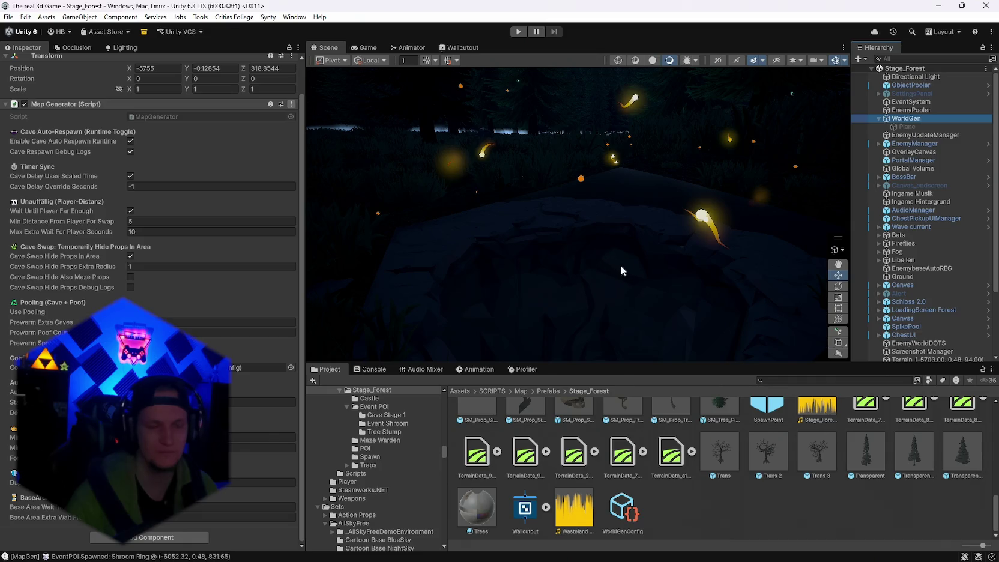
mouse_move(621, 270)
mouse_down()
mouse_move(626, 258)
mouse_move(67, 223)
mouse_move(935, 243)
mouse_move(636, 263)
mouse_move(630, 350)
mouse_move(690, 312)
mouse_move(780, 288)
mouse_move(966, 263)
mouse_move(710, 370)
mouse_move(834, 267)
mouse_move(720, 264)
mouse_up()
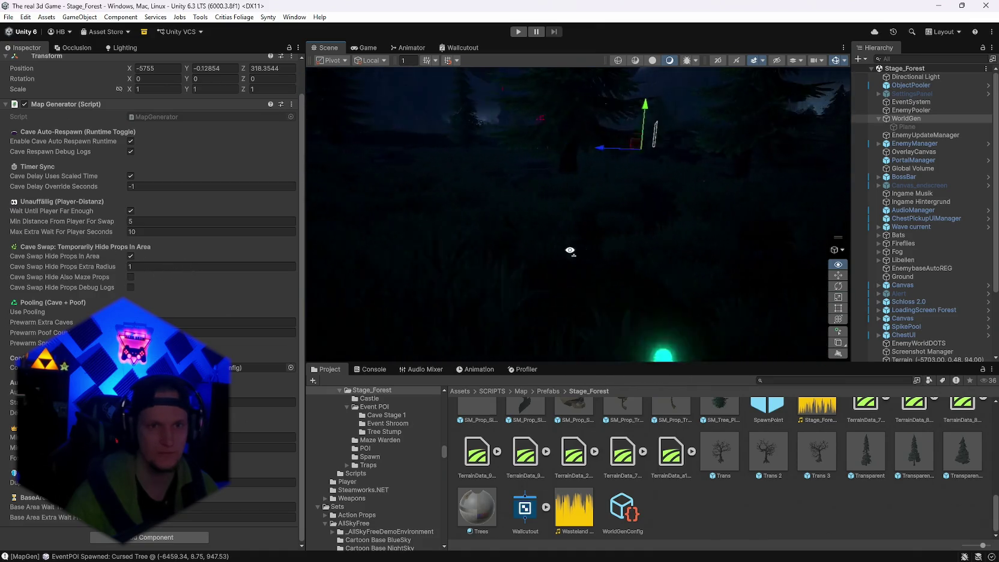
drag(517, 250, 604, 243)
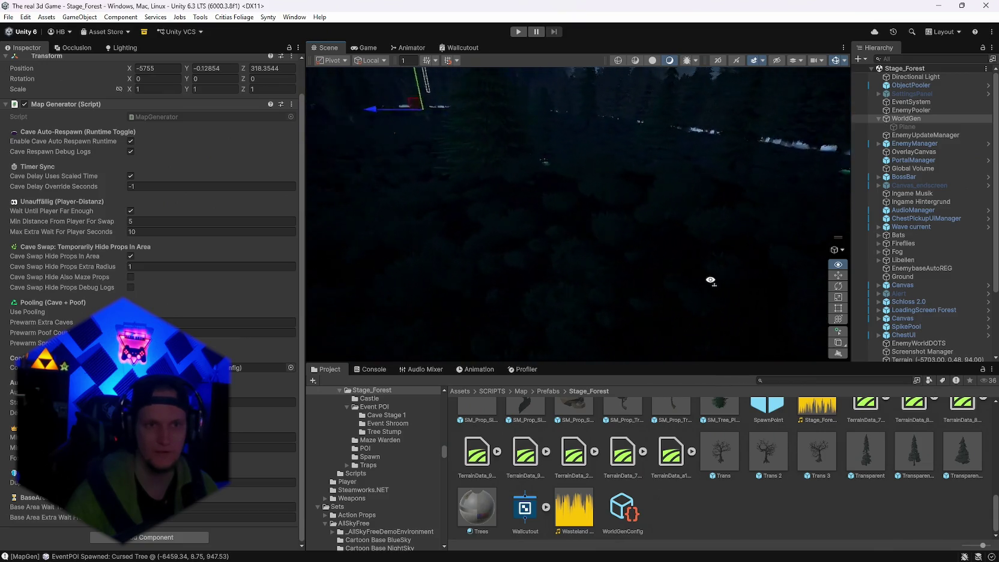
mouse_move(633, 245)
mouse_down()
mouse_move(721, 233)
mouse_move(673, 254)
mouse_move(674, 276)
mouse_up()
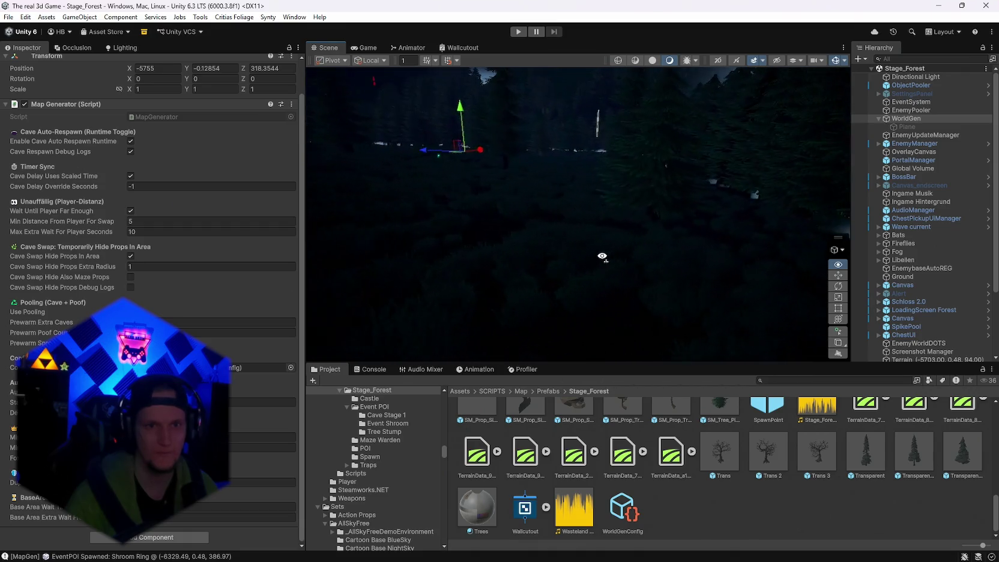
mouse_move(573, 239)
mouse_down()
mouse_move(335, 244)
mouse_move(310, 146)
mouse_up()
mouse_move(520, 348)
mouse_down()
mouse_move(520, 297)
mouse_move(375, 312)
mouse_move(381, 332)
mouse_move(662, 283)
mouse_move(223, 297)
mouse_move(141, 287)
mouse_move(384, 326)
mouse_up()
scroll(150, 180, up, 1)
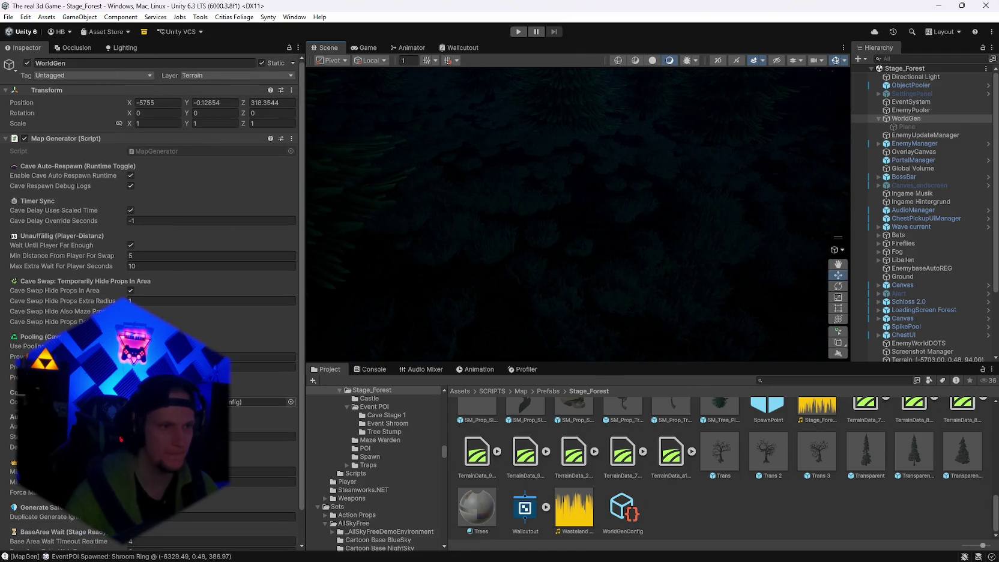
Show WorldGenConfig's tree and Terrain Height Sculpting settings, and tilt the view to the forest horizon.
click(627, 514)
scroll(151, 240, down, 15)
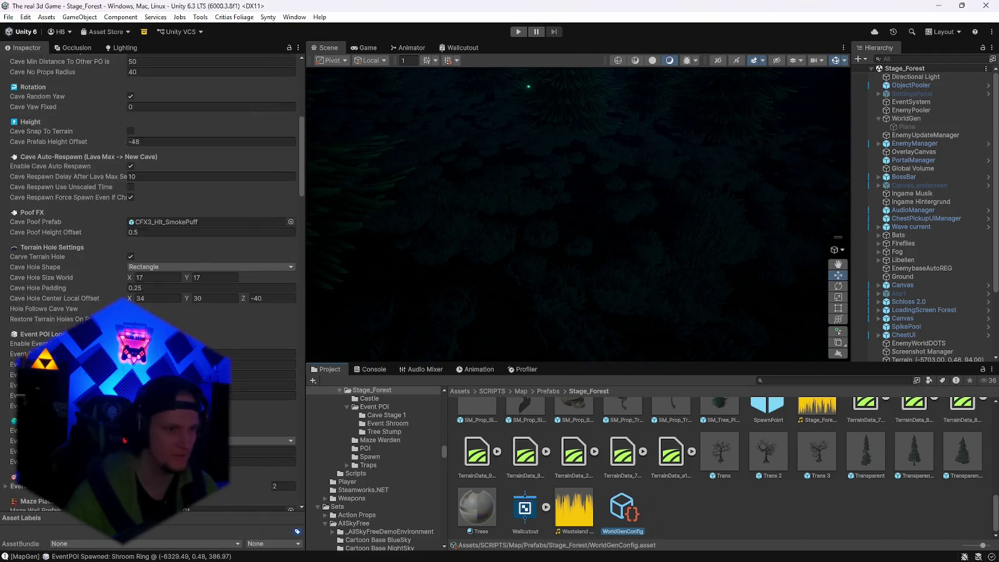
scroll(150, 240, down, 20)
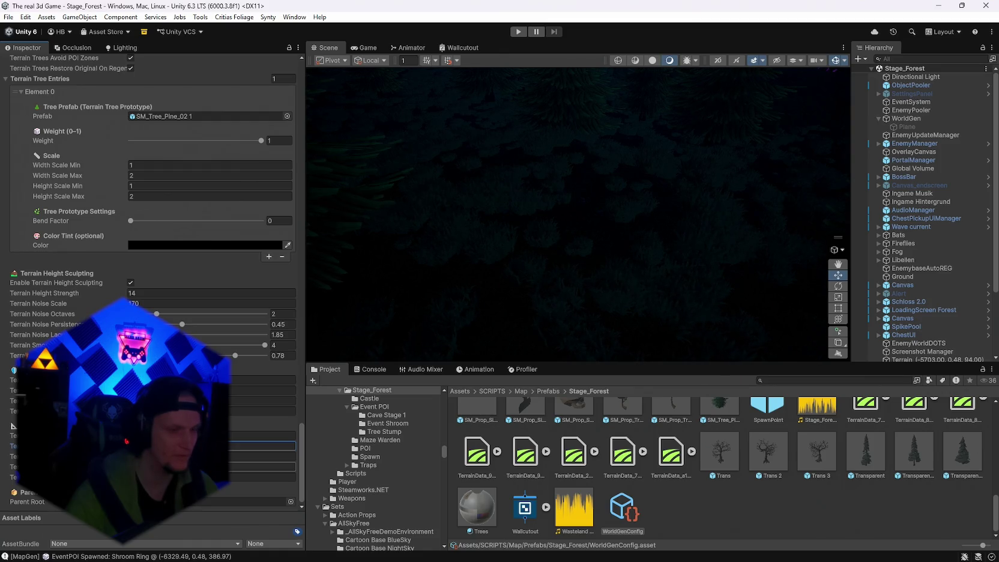
mouse_move(471, 309)
mouse_down()
mouse_move(633, 156)
mouse_move(713, 246)
mouse_move(480, 264)
mouse_move(412, 254)
mouse_move(258, 262)
mouse_move(439, 276)
mouse_move(350, 248)
mouse_move(282, 248)
mouse_move(221, 220)
mouse_move(144, 215)
mouse_move(967, 222)
mouse_move(902, 227)
mouse_move(955, 240)
mouse_move(946, 269)
mouse_move(918, 283)
mouse_up()
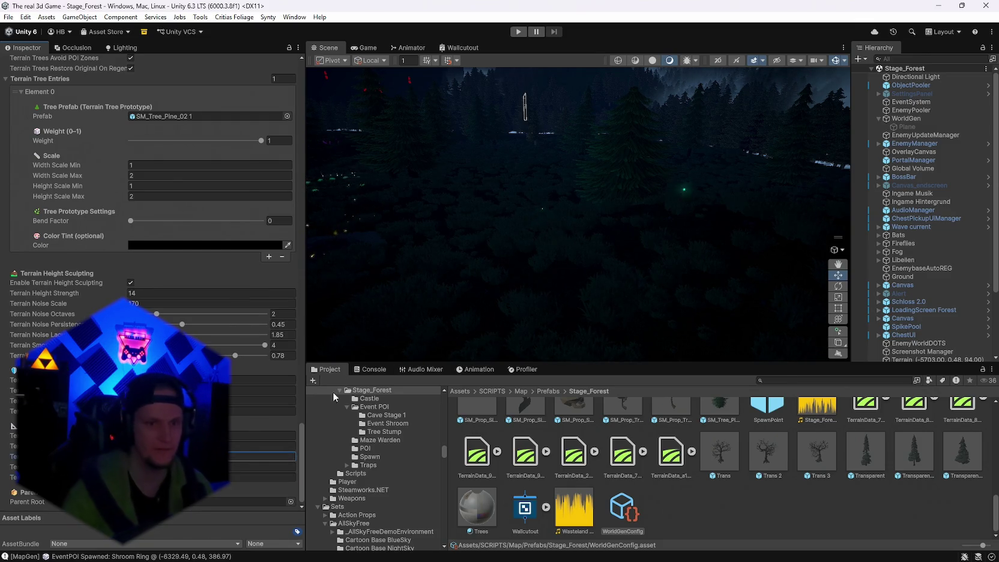
Run Generate World on WorldGen's Map Generator and look around the regenerated forest.
click(916, 118)
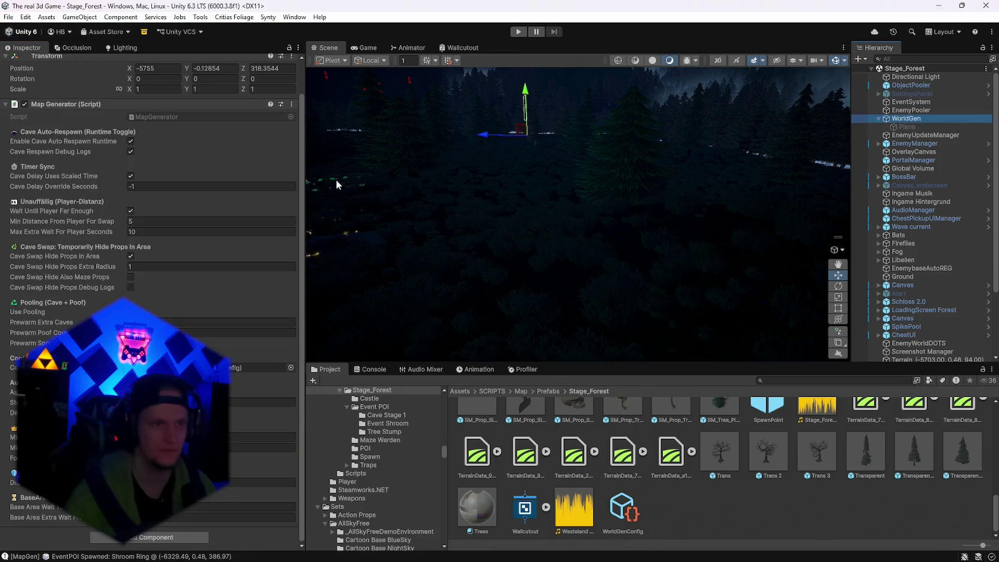
click(291, 106)
click(320, 264)
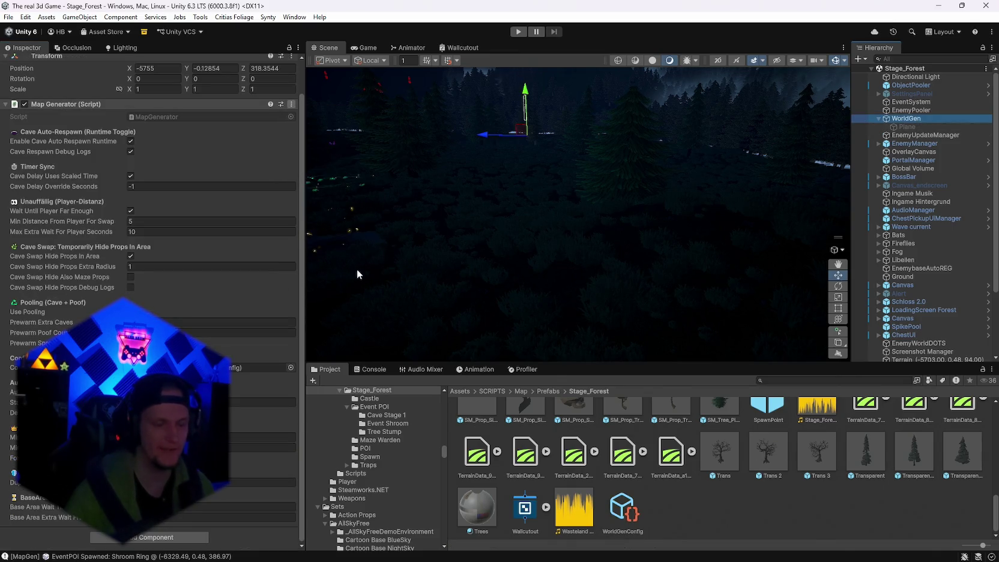
mouse_move(640, 260)
mouse_down()
mouse_move(939, 303)
mouse_move(988, 296)
mouse_move(996, 282)
mouse_move(9, 240)
mouse_move(15, 278)
mouse_up()
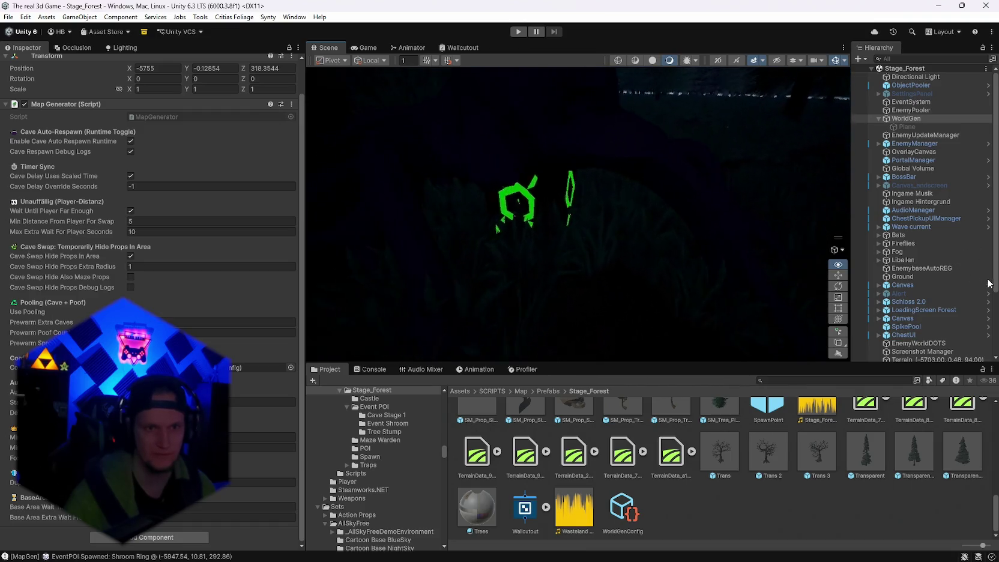
mouse_move(989, 282)
mouse_down()
mouse_move(974, 289)
mouse_move(602, 187)
mouse_move(457, 276)
mouse_move(869, 221)
mouse_move(731, 181)
mouse_move(830, 286)
mouse_up()
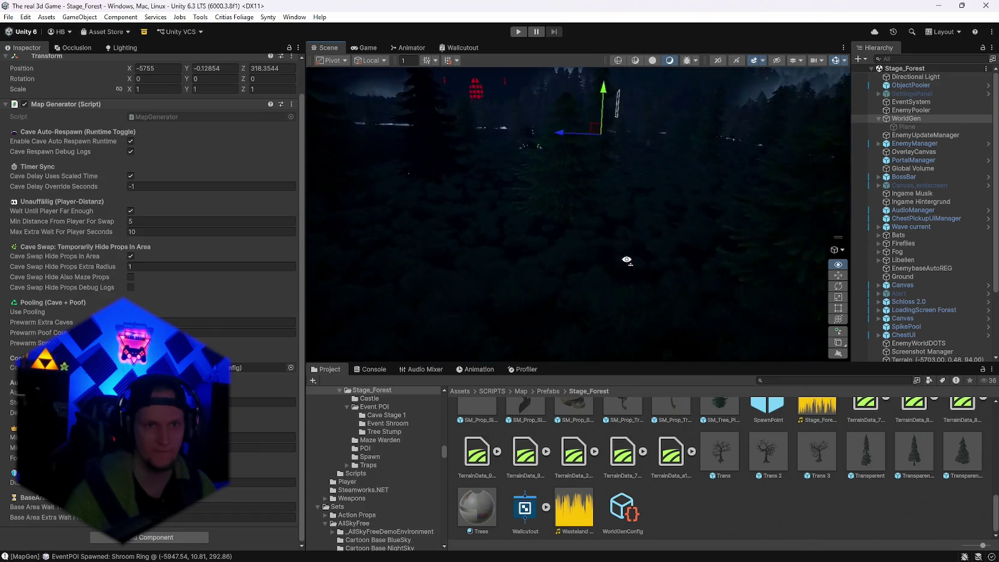
mouse_move(626, 260)
mouse_down()
mouse_move(612, 207)
mouse_move(341, 229)
mouse_move(643, 240)
mouse_move(602, 221)
mouse_move(519, 219)
mouse_move(453, 252)
mouse_move(252, 225)
mouse_move(557, 219)
mouse_up()
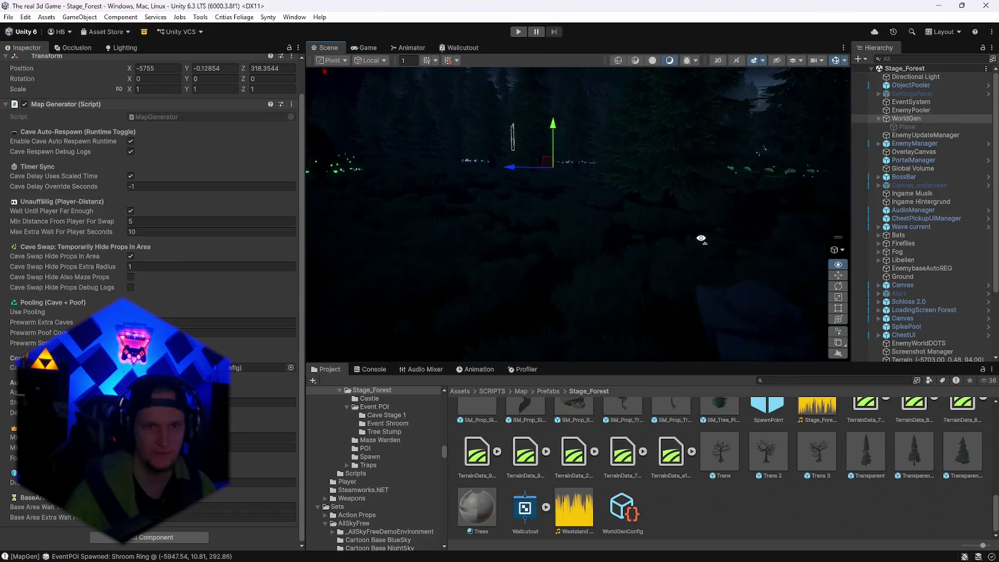
Orbit in among the trees and out to overlook the glowing green mushroom cluster.
drag(700, 238, 809, 240)
drag(605, 242, 444, 255)
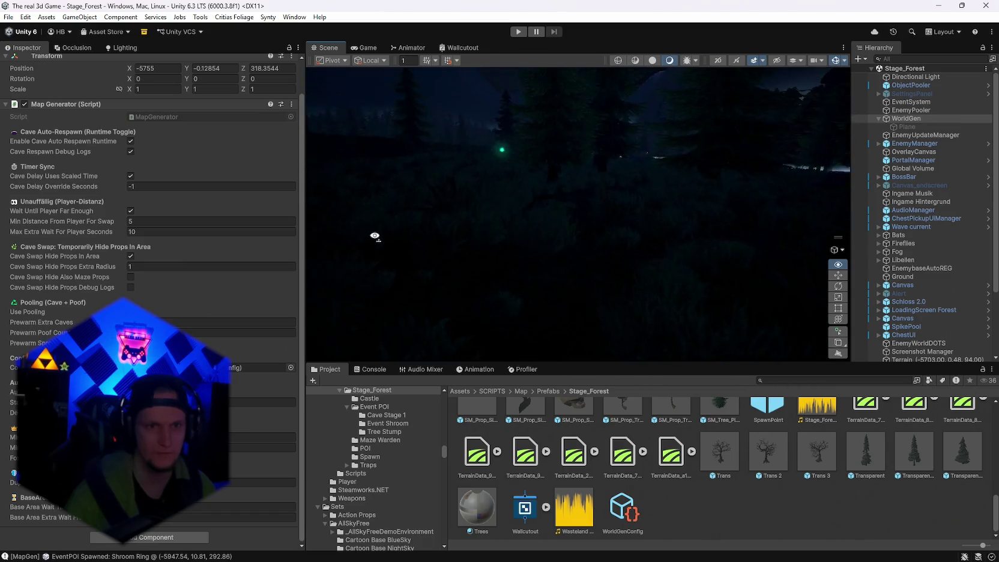
drag(411, 234, 227, 298)
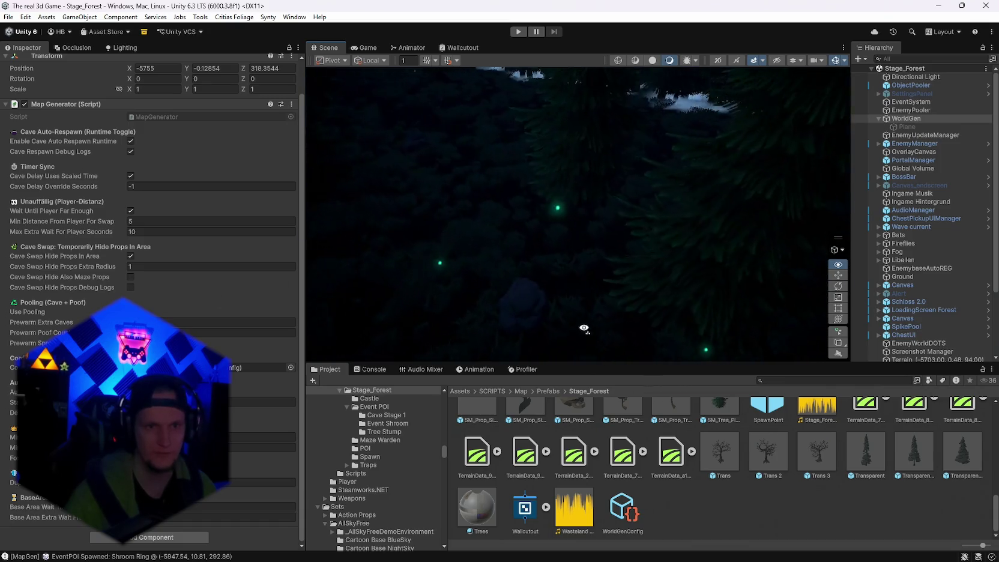
mouse_move(583, 328)
mouse_down()
mouse_move(390, 373)
mouse_move(438, 296)
mouse_up()
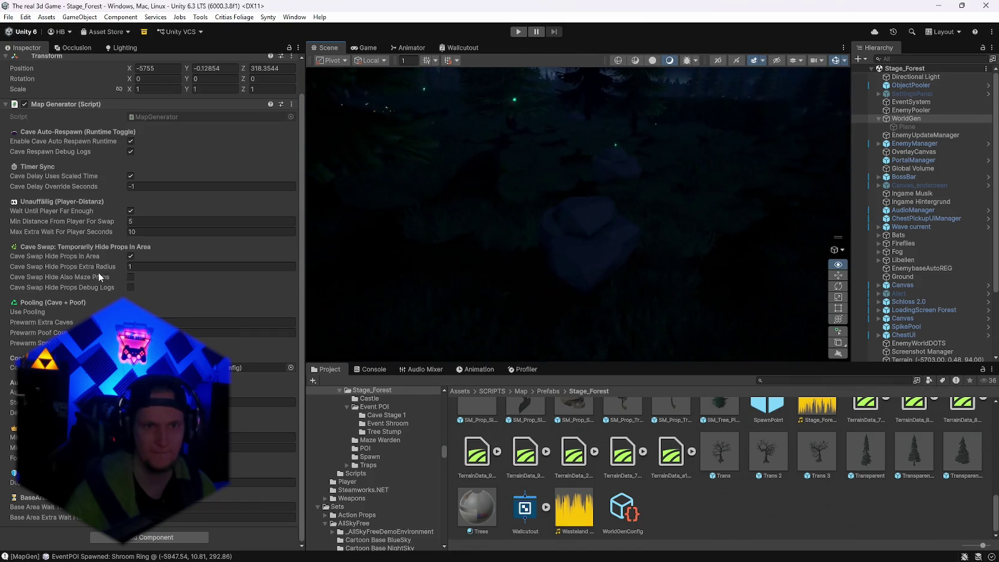
drag(365, 235, 339, 230)
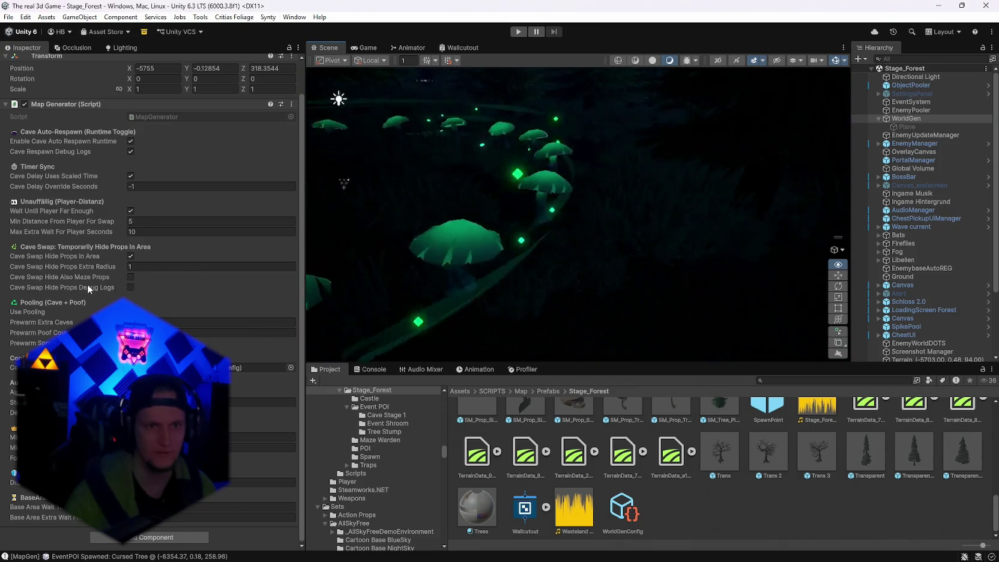
mouse_move(600, 240)
mouse_down()
mouse_move(700, 253)
mouse_move(672, 258)
mouse_up()
Open WorldGenConfig and review its tree and Terrain Height Sculpting settings.
click(622, 510)
scroll(150, 240, down, 10)
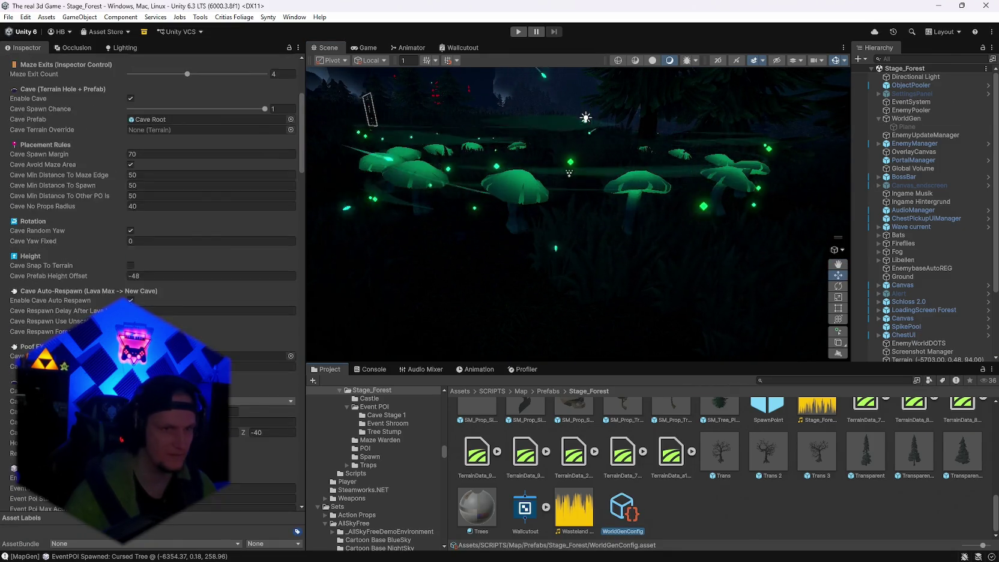
scroll(150, 240, down, 15)
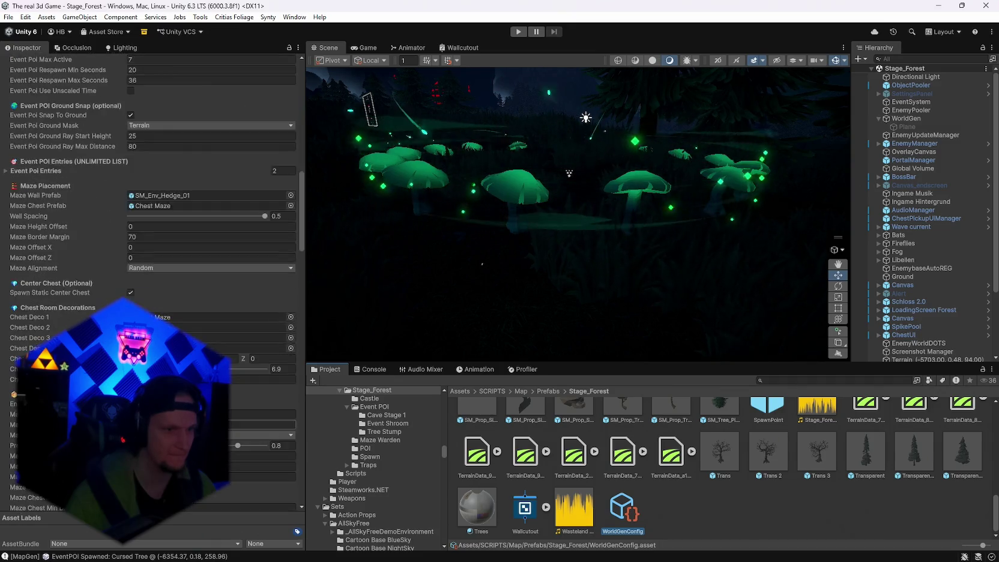
scroll(151, 240, down, 15)
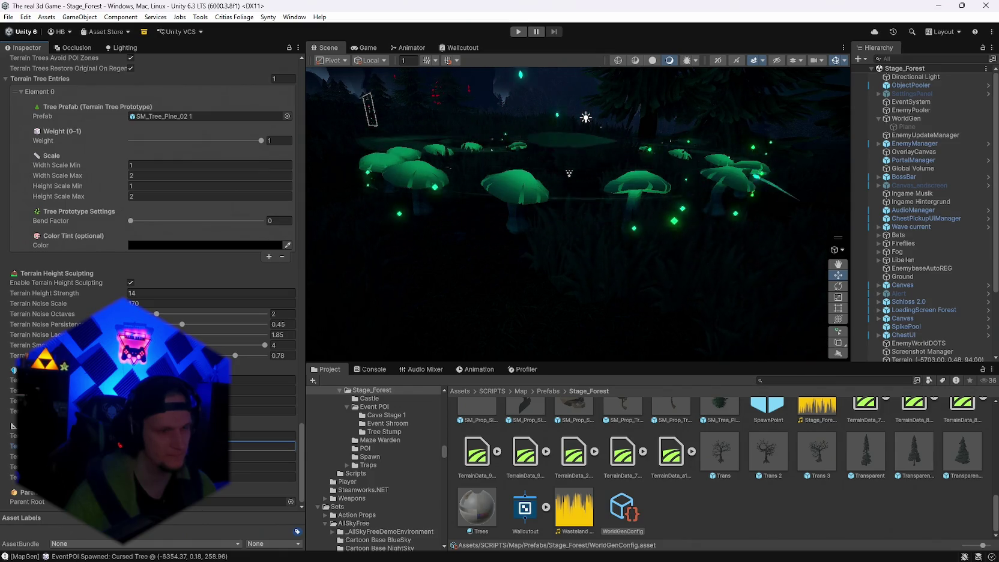
click(180, 456)
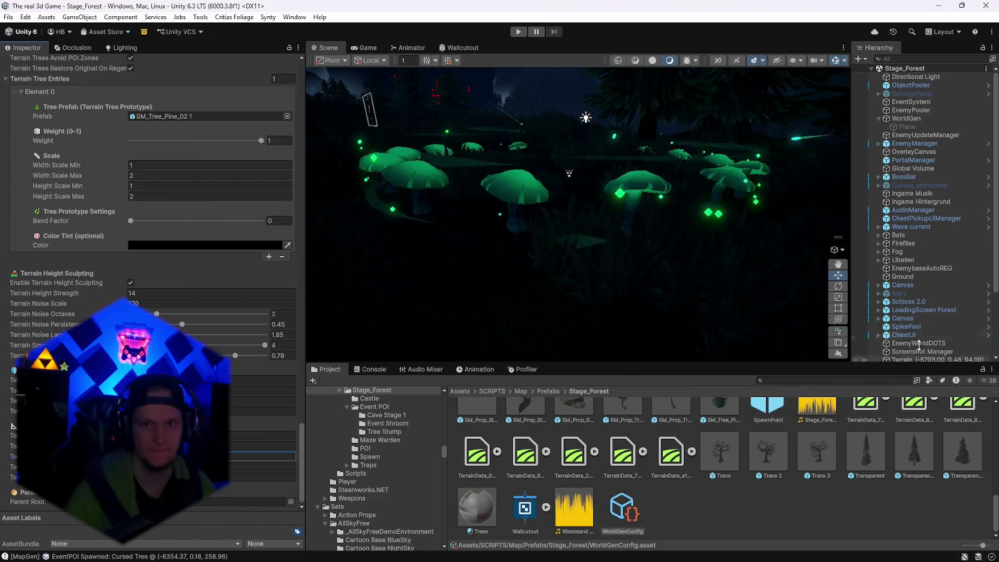
Select WorldGen and run Generate World with the current config.
click(906, 118)
click(291, 104)
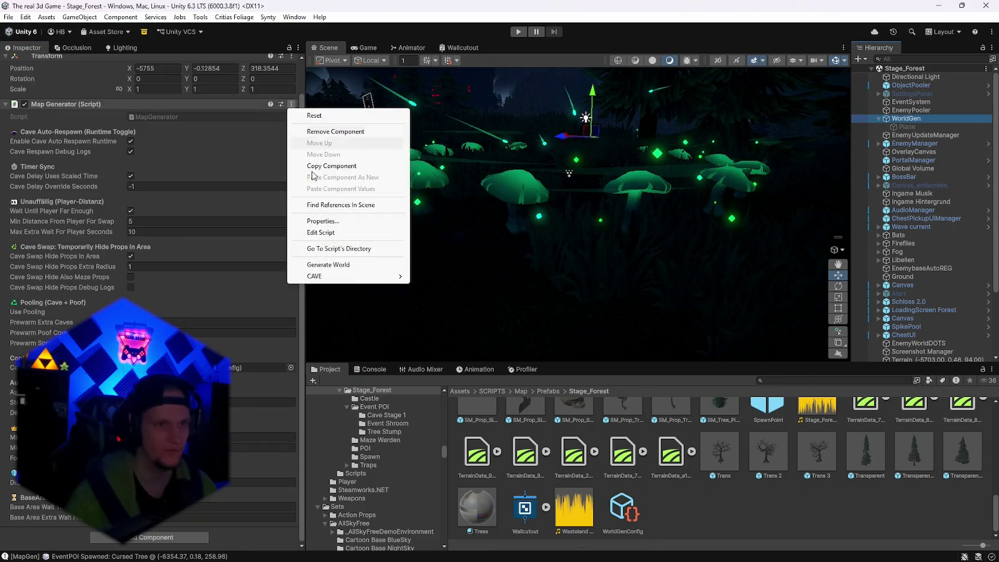
click(313, 265)
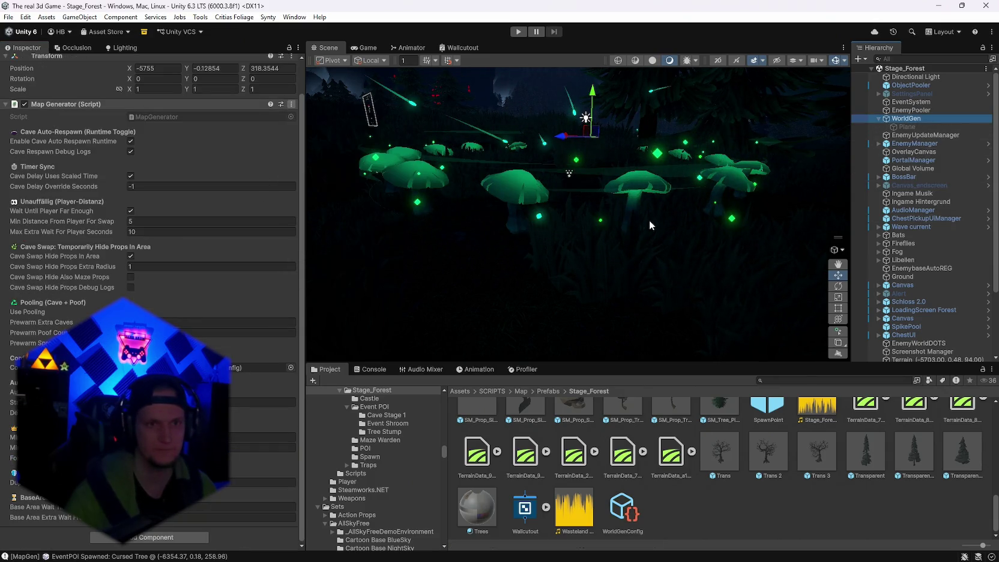
mouse_move(685, 229)
mouse_down()
mouse_move(200, 209)
mouse_move(791, 230)
mouse_move(775, 221)
mouse_move(704, 271)
mouse_move(500, 199)
mouse_move(367, 243)
mouse_move(162, 268)
mouse_move(224, 318)
mouse_move(269, 310)
mouse_move(247, 275)
mouse_move(246, 243)
mouse_move(83, 254)
mouse_move(563, 284)
mouse_move(257, 212)
mouse_move(190, 218)
mouse_move(39, 205)
mouse_move(954, 197)
mouse_move(942, 216)
mouse_move(964, 253)
mouse_move(104, 256)
mouse_move(486, 283)
mouse_move(455, 261)
mouse_move(274, 253)
mouse_move(43, 288)
mouse_move(320, 270)
mouse_move(245, 271)
mouse_move(214, 244)
mouse_move(267, 220)
mouse_move(914, 200)
mouse_move(585, 230)
mouse_up()
mouse_move(365, 229)
mouse_down()
mouse_move(238, 253)
mouse_move(443, 240)
mouse_move(456, 219)
mouse_up()
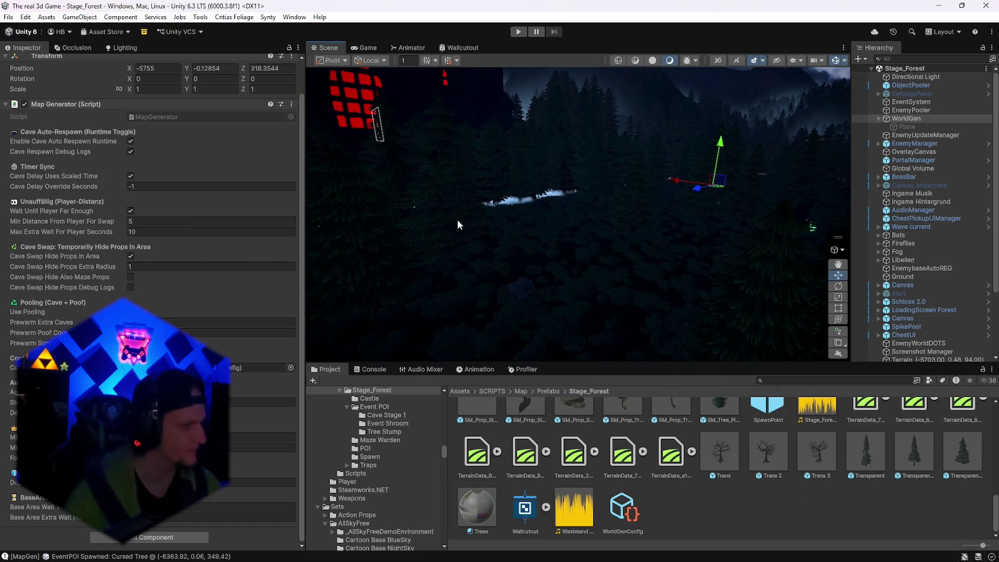
mouse_move(536, 212)
mouse_down()
mouse_move(659, 199)
mouse_move(721, 212)
mouse_move(874, 214)
mouse_move(986, 257)
mouse_up()
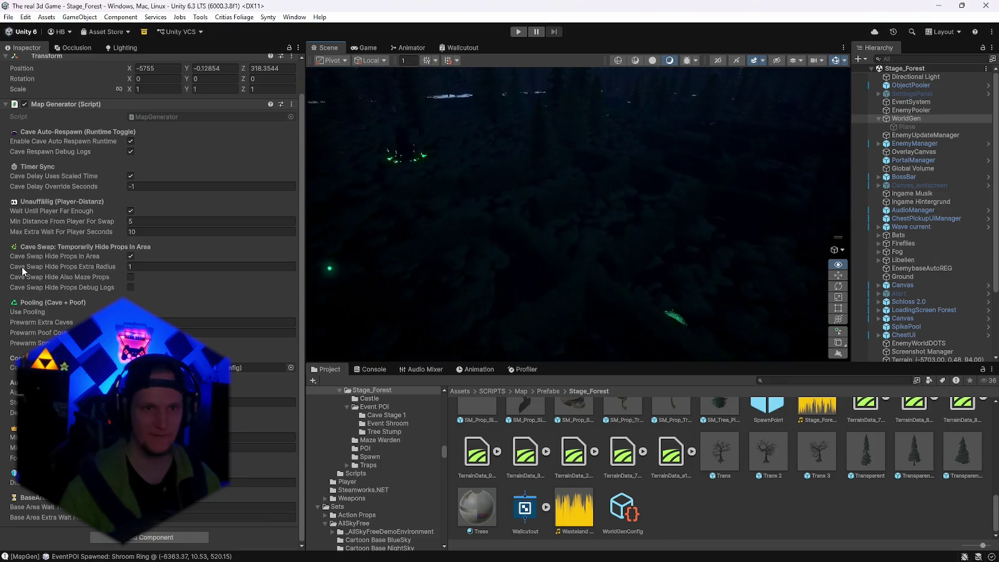
mouse_move(456, 273)
mouse_down()
mouse_move(484, 277)
mouse_move(446, 270)
mouse_move(495, 241)
mouse_move(412, 257)
mouse_move(464, 265)
mouse_move(743, 251)
mouse_move(660, 264)
mouse_move(750, 270)
mouse_move(217, 289)
mouse_move(924, 289)
mouse_move(766, 270)
mouse_up()
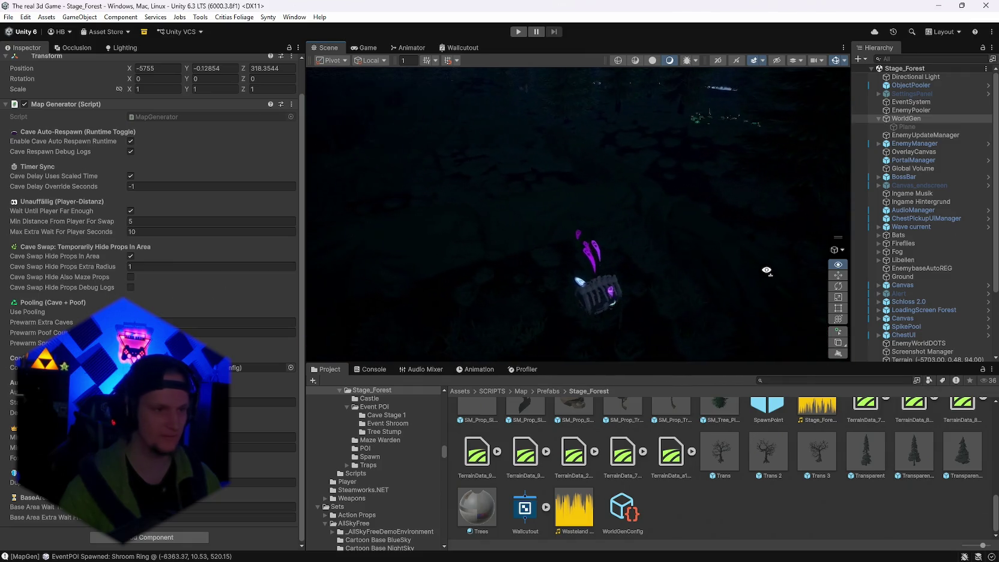
scroll(246, 420, down, 2)
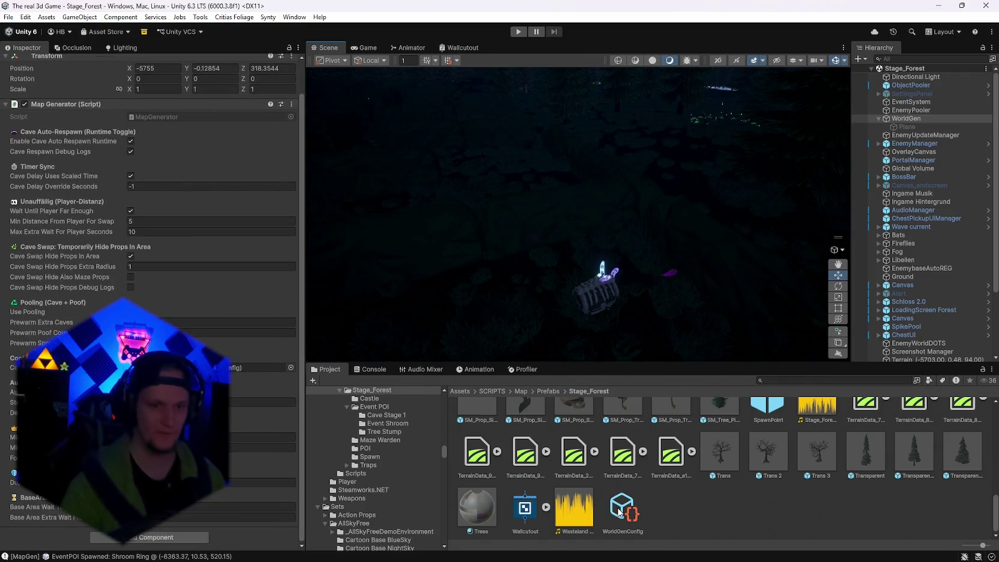
Open the WorldGenConfig asset and scroll down through its settings in the Inspector.
double_click(273, 426)
scroll(150, 282, down, 20)
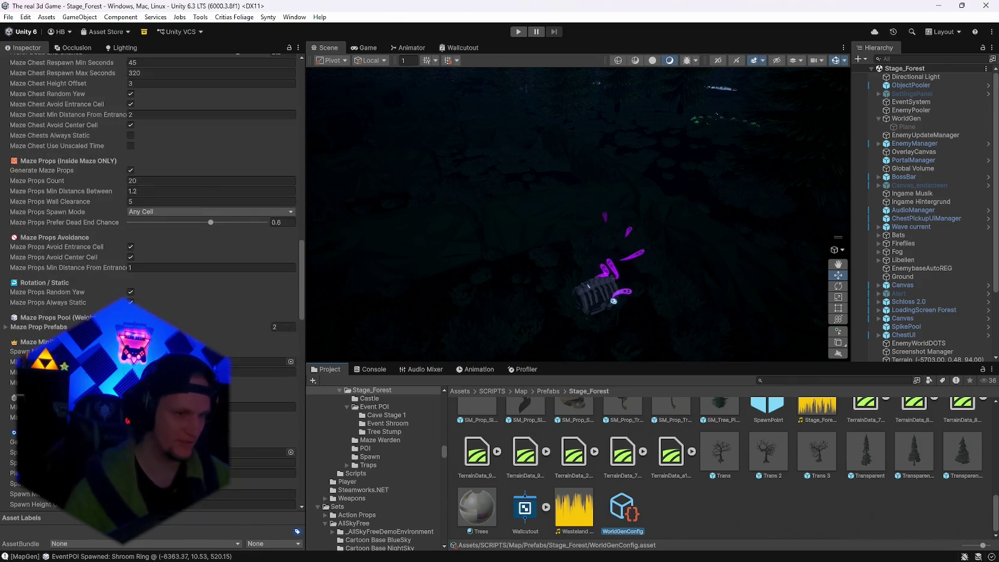
scroll(230, 385, down, 15)
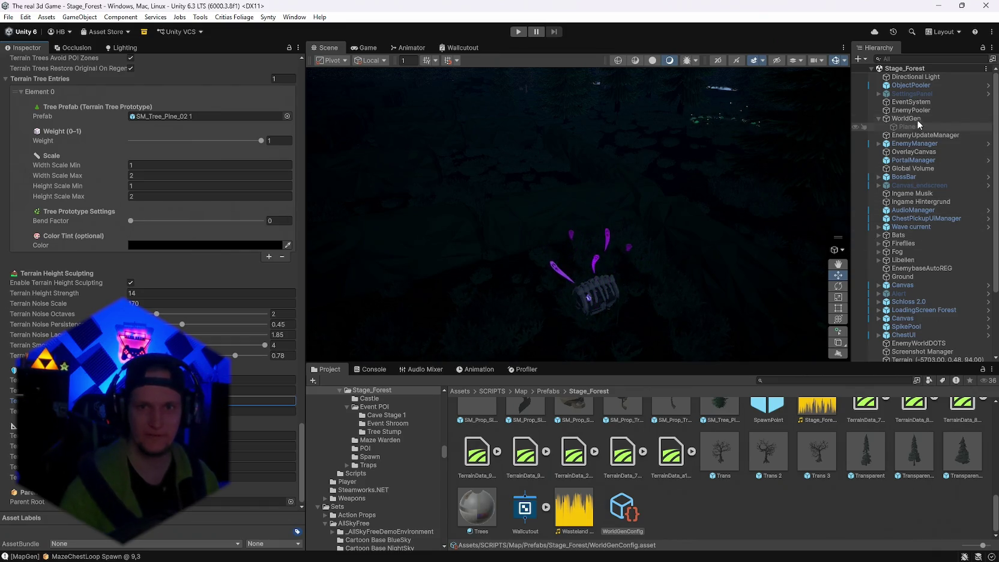
Run Generate World on WorldGen's Map Generator and orbit around the regenerated forest.
click(900, 119)
click(291, 104)
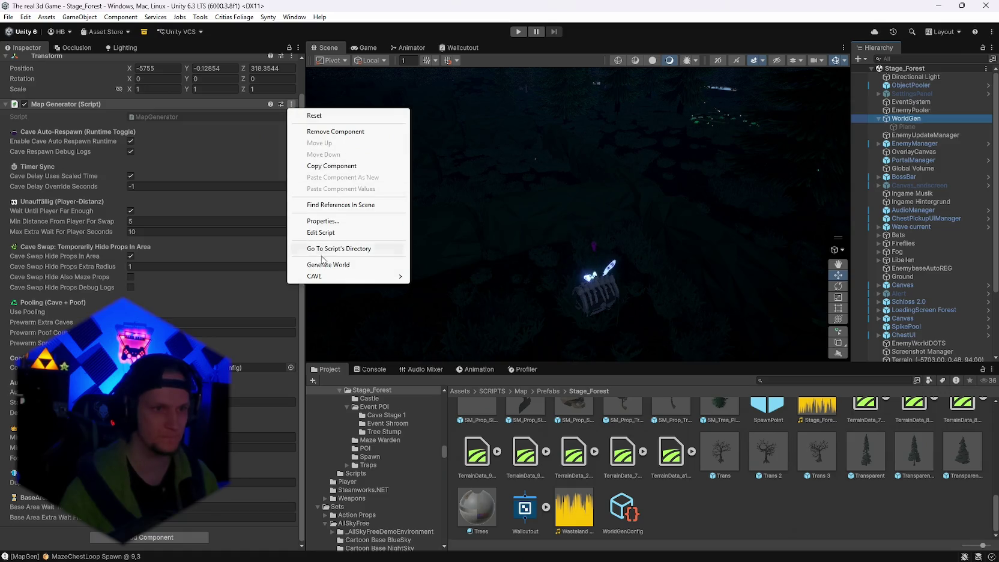
click(380, 261)
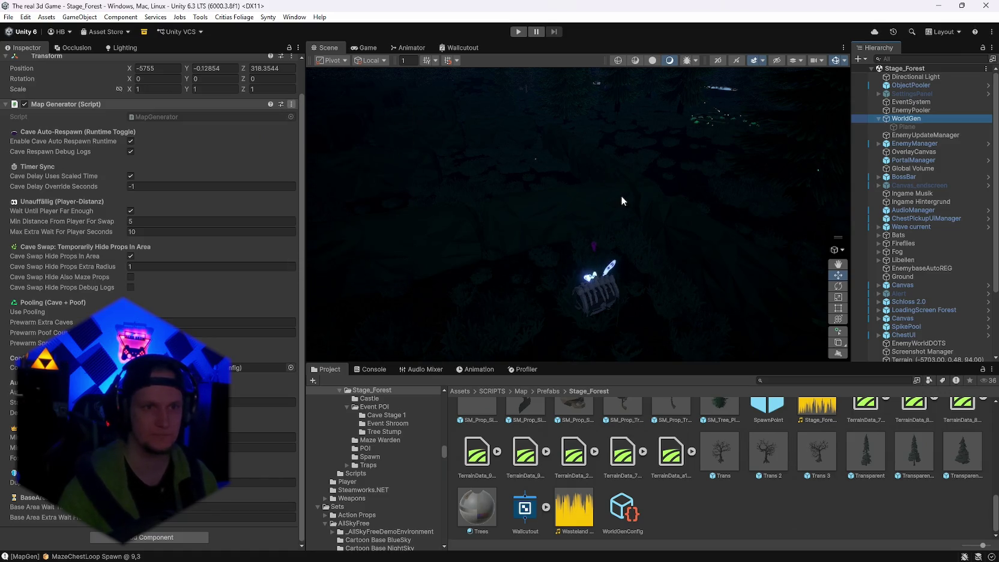
mouse_move(238, 189)
mouse_down()
mouse_move(41, 142)
mouse_move(990, 159)
mouse_move(939, 175)
mouse_move(784, 173)
mouse_move(600, 192)
mouse_up()
scroll(228, 409, up, 2)
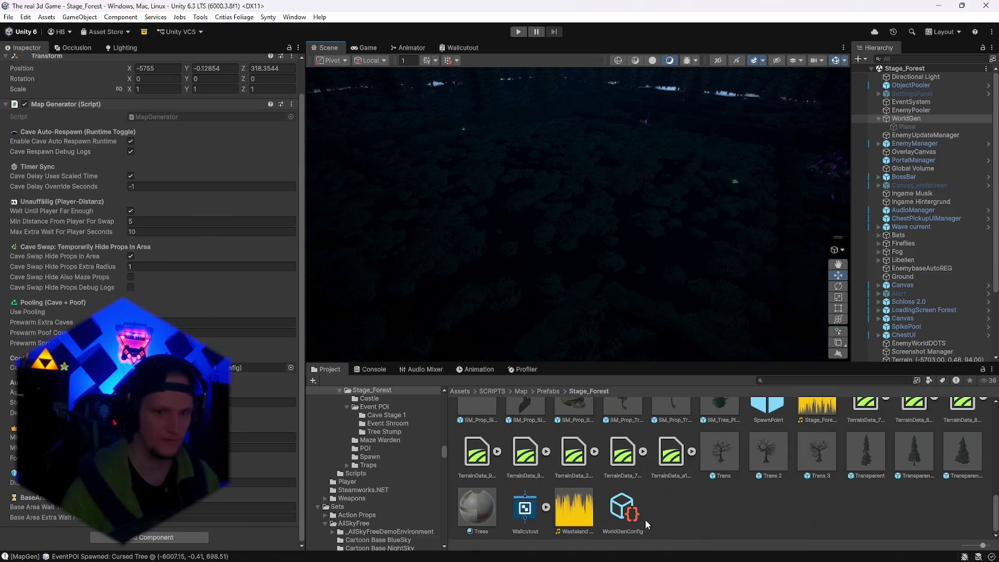
Review WorldGenConfig's terrain tree entries and height sculpting fields, then select the WorldGen object.
click(623, 510)
scroll(150, 270, down, 15)
scroll(150, 270, down, 20)
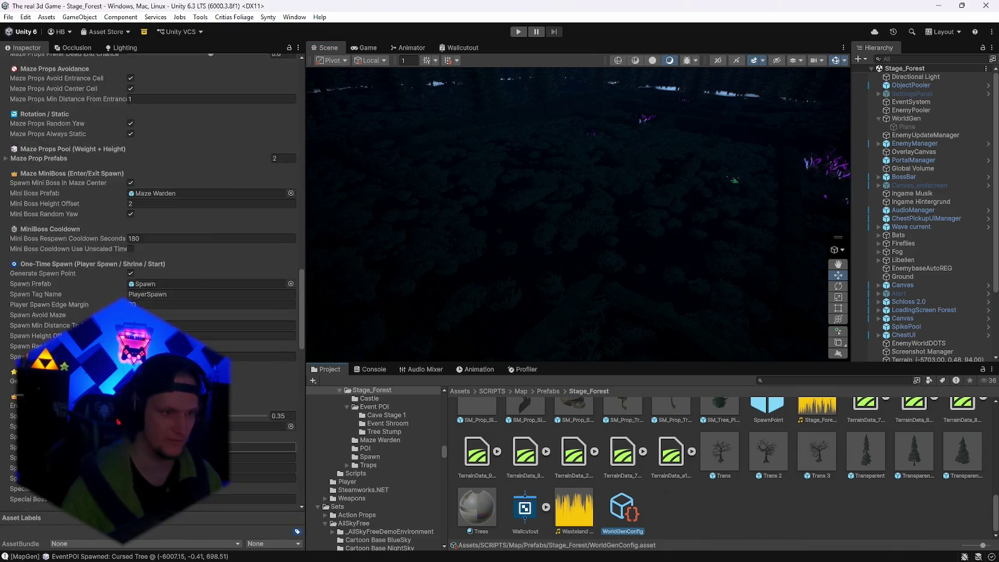
scroll(150, 270, down, 4)
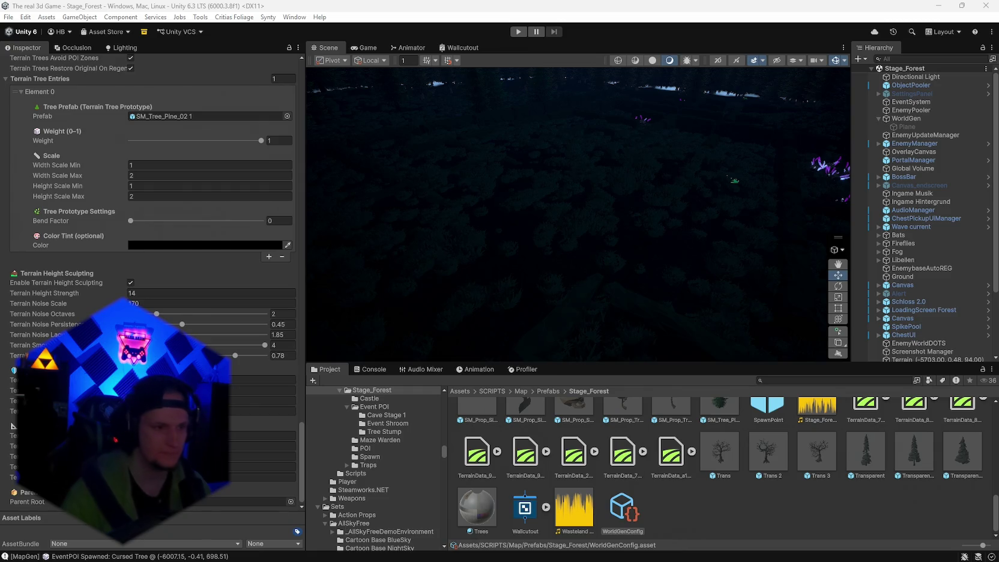
click(264, 379)
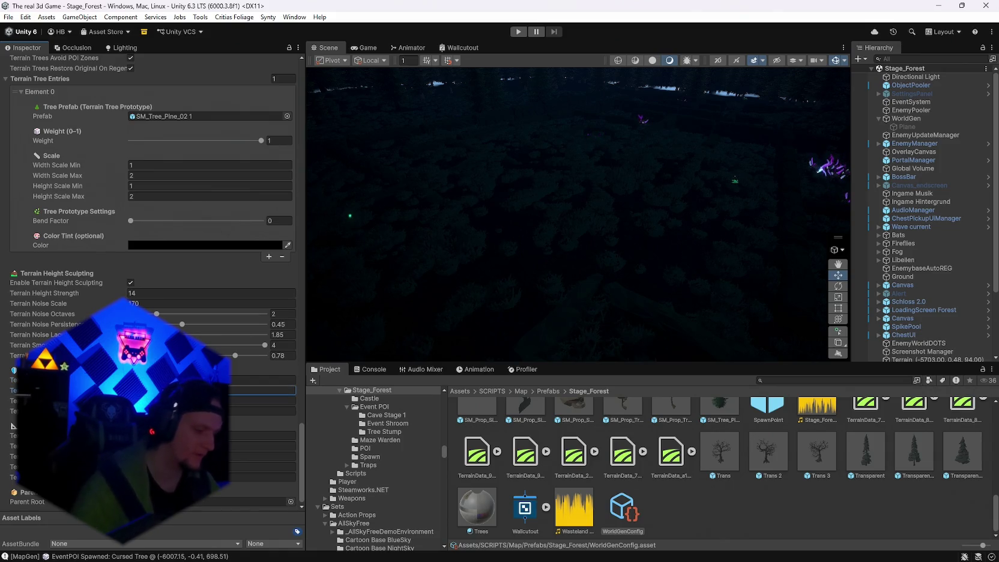
scroll(236, 276, up, 5)
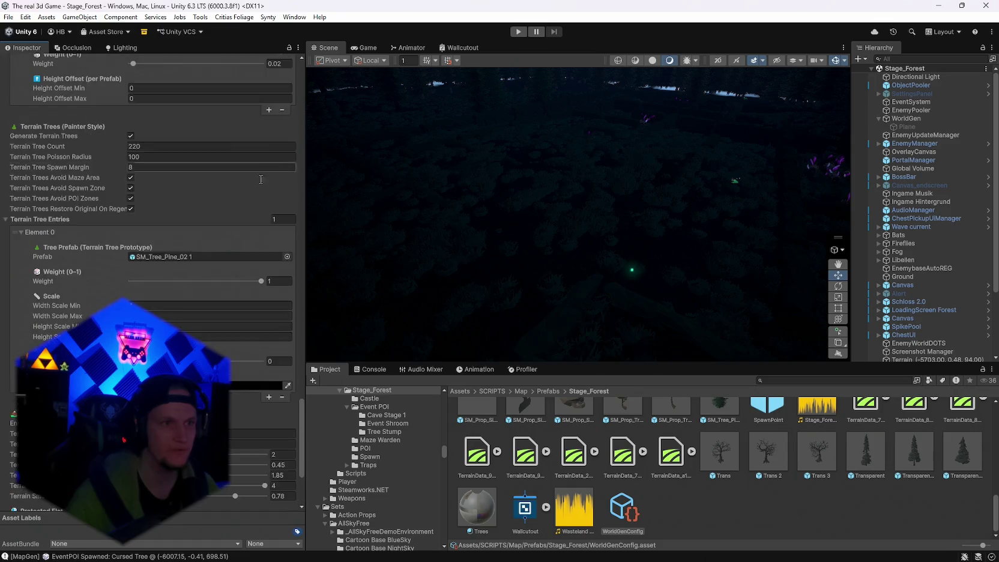
click(906, 119)
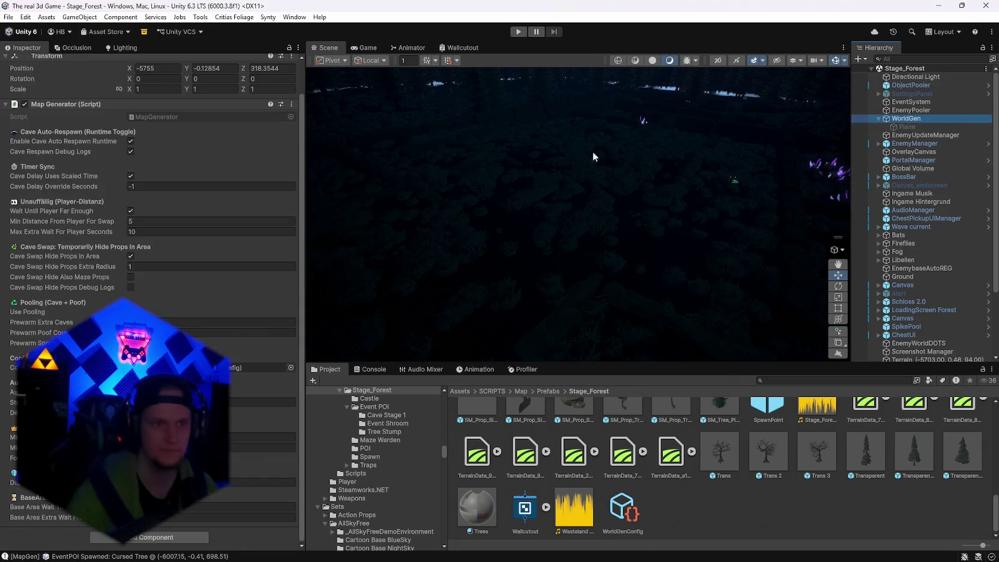
Run Generate World from the Map Generator menu and orbit up to the forest horizon.
click(291, 105)
click(328, 265)
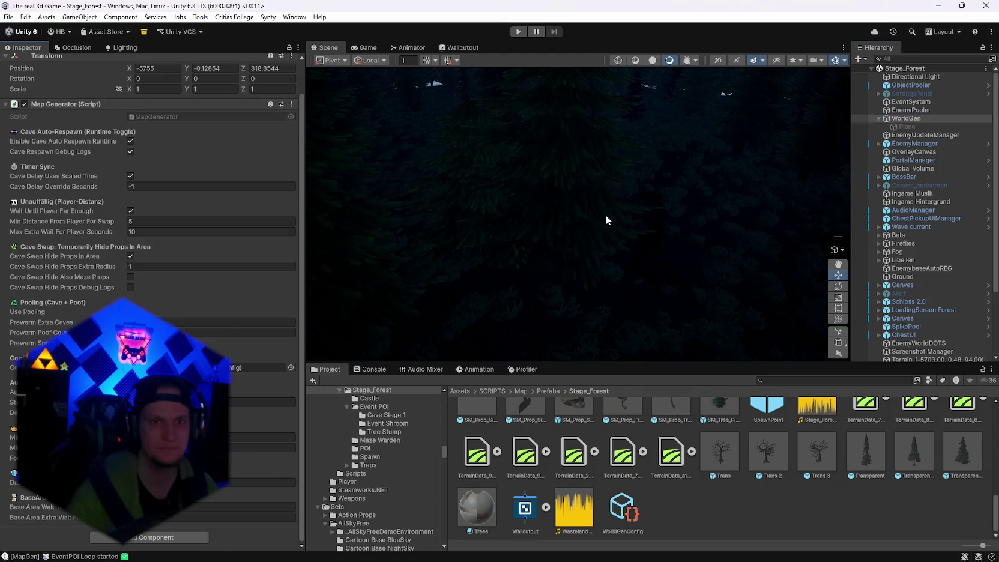
mouse_move(605, 215)
mouse_down()
mouse_move(142, 172)
mouse_move(187, 183)
mouse_move(185, 205)
mouse_move(867, 178)
mouse_move(960, 161)
mouse_move(90, 180)
mouse_move(459, 198)
mouse_move(729, 187)
mouse_move(460, 191)
mouse_move(445, 167)
mouse_move(396, 149)
mouse_move(439, 156)
mouse_move(222, 168)
mouse_move(420, 270)
mouse_up()
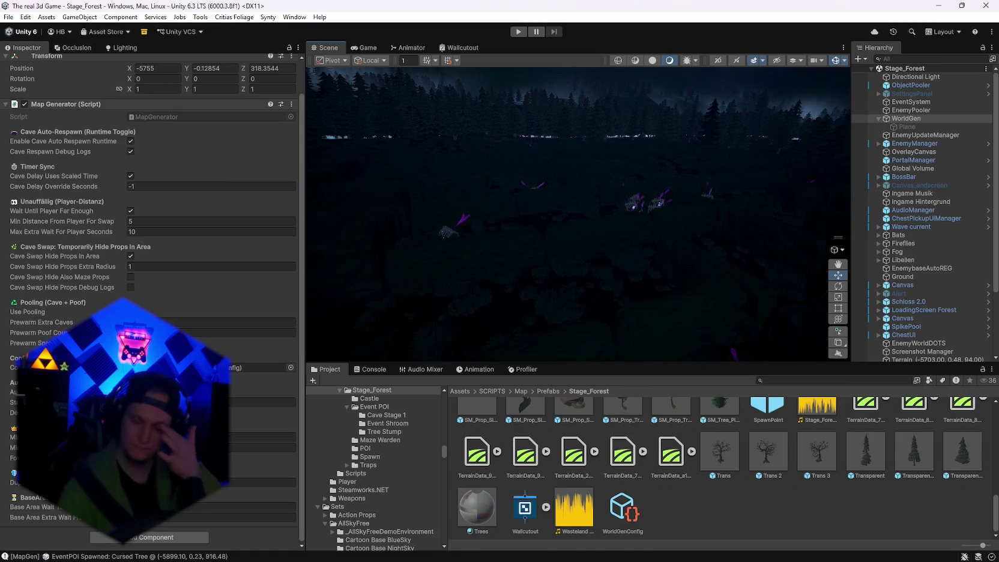
Edit a Terrain Height Sculpting value in WorldGenConfig and confirm it.
click(622, 509)
scroll(150, 240, down, 15)
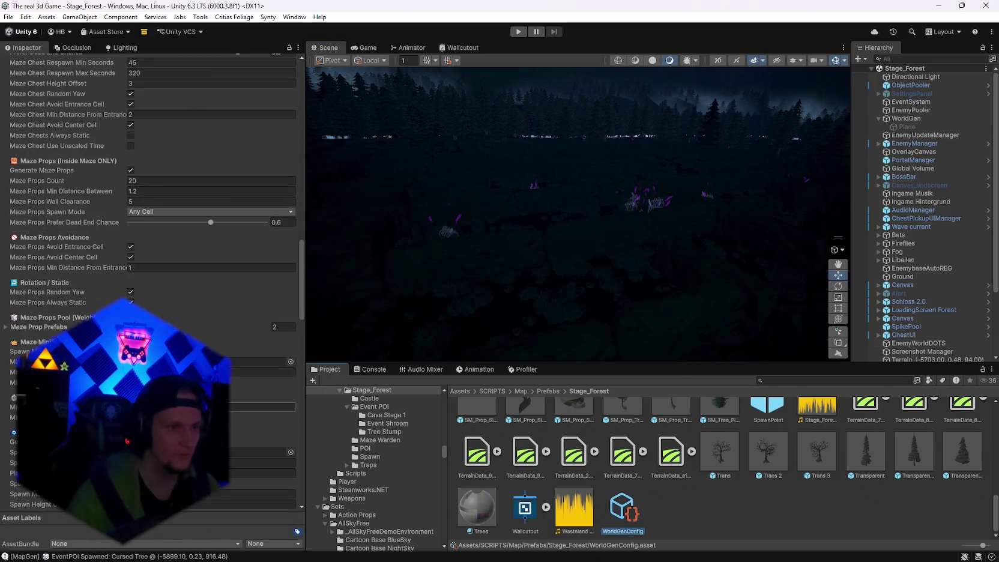
scroll(150, 240, down, 10)
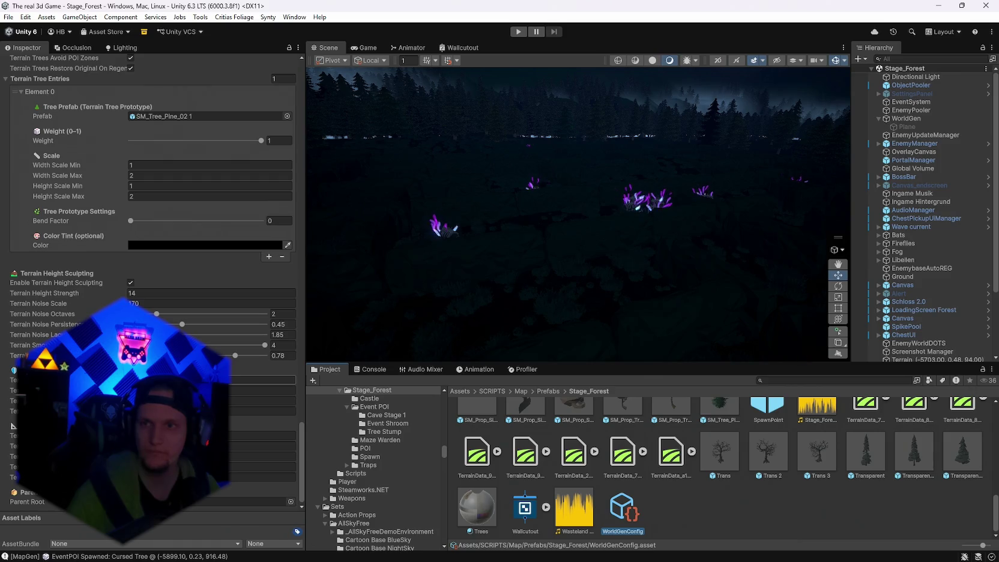
click(264, 379)
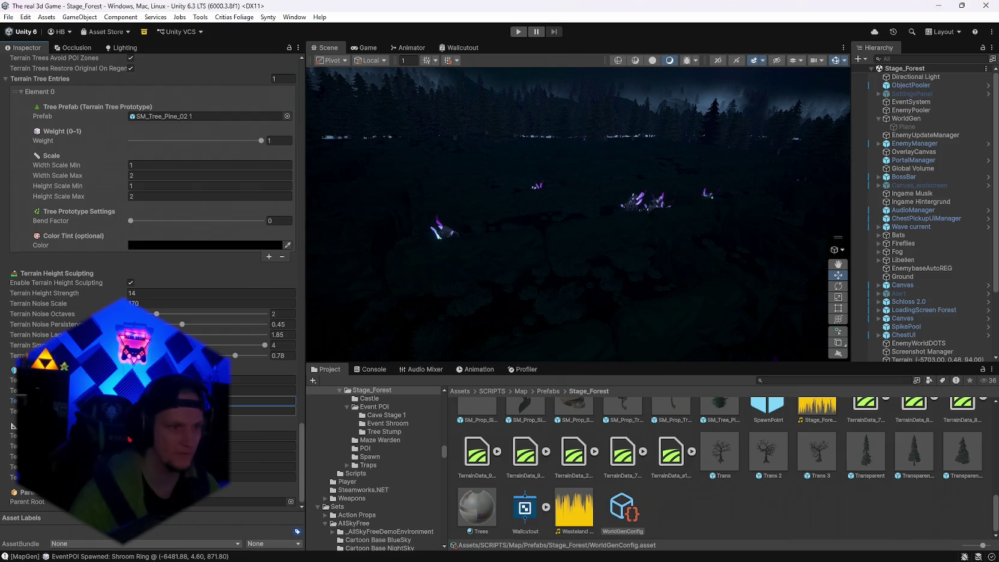
key(Tab)
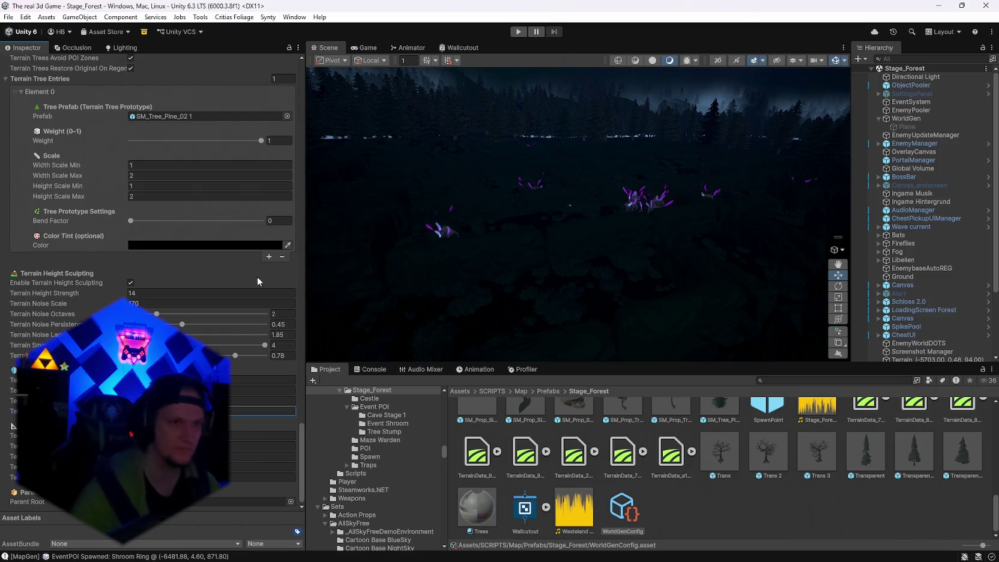
Select WorldGen and run Generate World to apply the new terrain value.
click(911, 120)
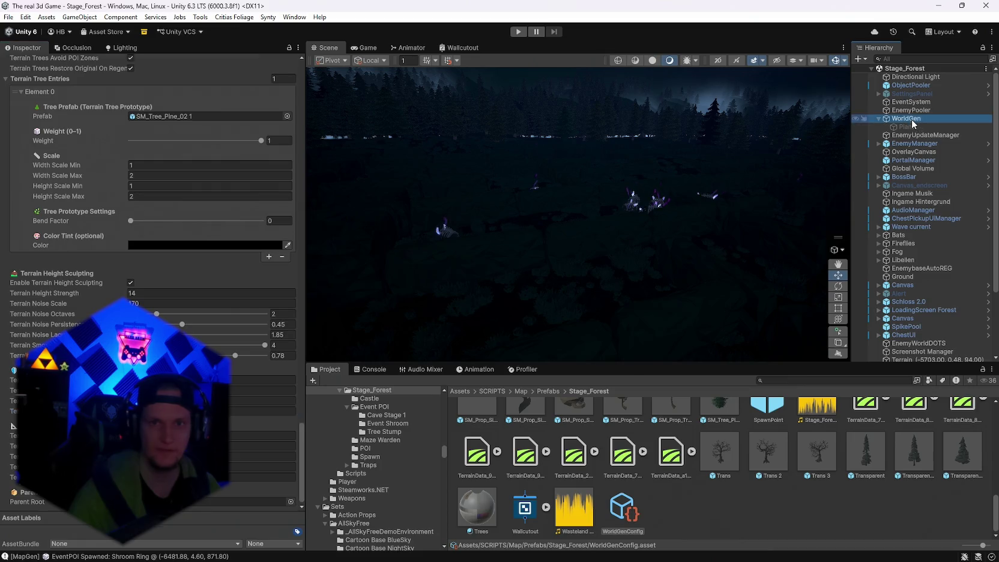
click(291, 103)
click(335, 262)
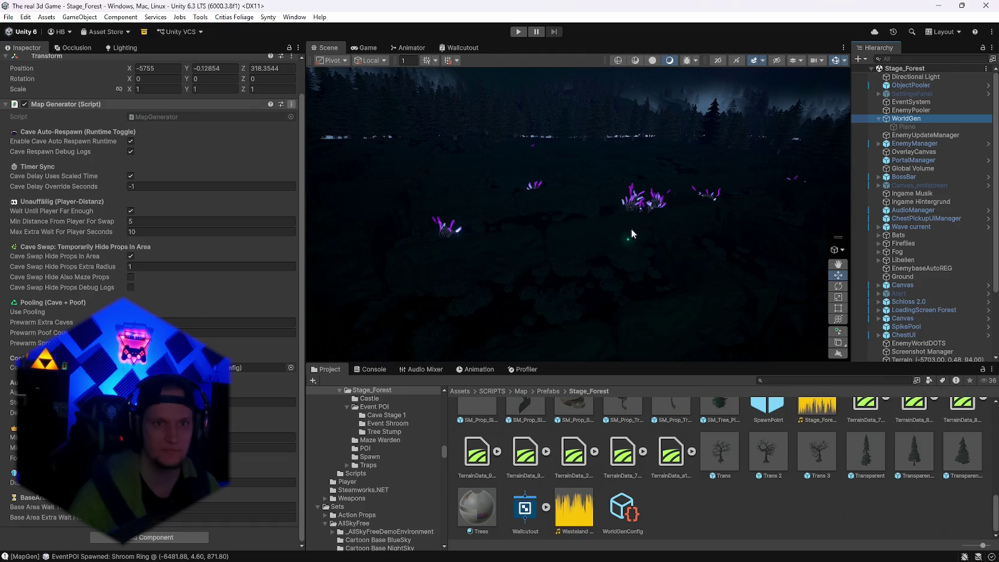
mouse_move(630, 228)
mouse_down()
mouse_move(602, 205)
mouse_move(645, 160)
mouse_move(789, 187)
mouse_move(767, 203)
mouse_move(777, 210)
mouse_move(574, 218)
mouse_move(761, 185)
mouse_move(383, 194)
mouse_move(840, 193)
mouse_move(825, 196)
mouse_move(854, 202)
mouse_up()
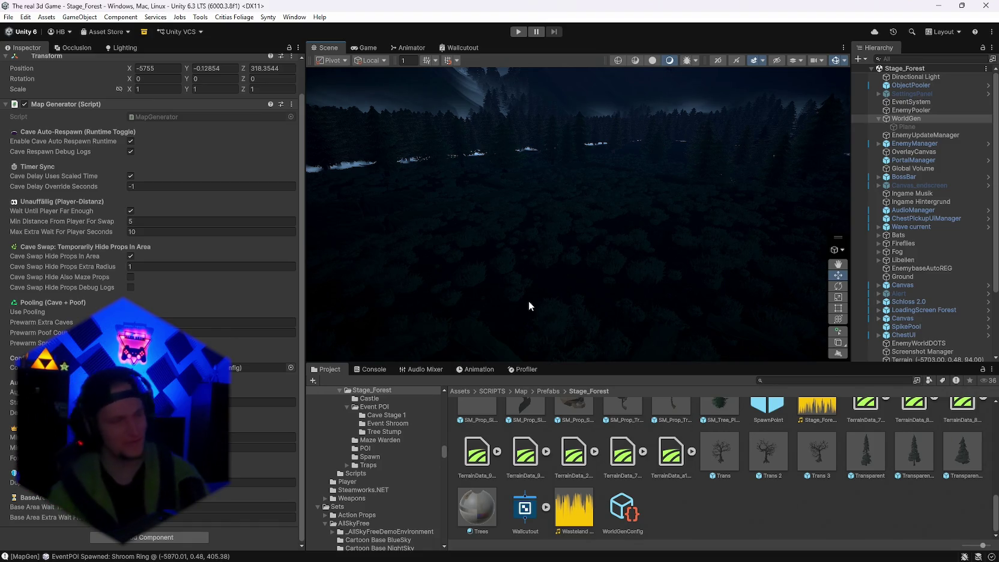
mouse_move(573, 258)
mouse_down()
mouse_move(887, 267)
mouse_move(497, 271)
mouse_move(646, 294)
mouse_move(597, 290)
mouse_move(695, 234)
mouse_move(746, 234)
mouse_move(586, 207)
mouse_move(549, 214)
mouse_move(599, 220)
mouse_move(663, 250)
mouse_move(475, 223)
mouse_move(308, 235)
mouse_up()
mouse_move(33, 223)
mouse_down()
mouse_move(840, 231)
mouse_move(546, 216)
mouse_move(652, 219)
mouse_up()
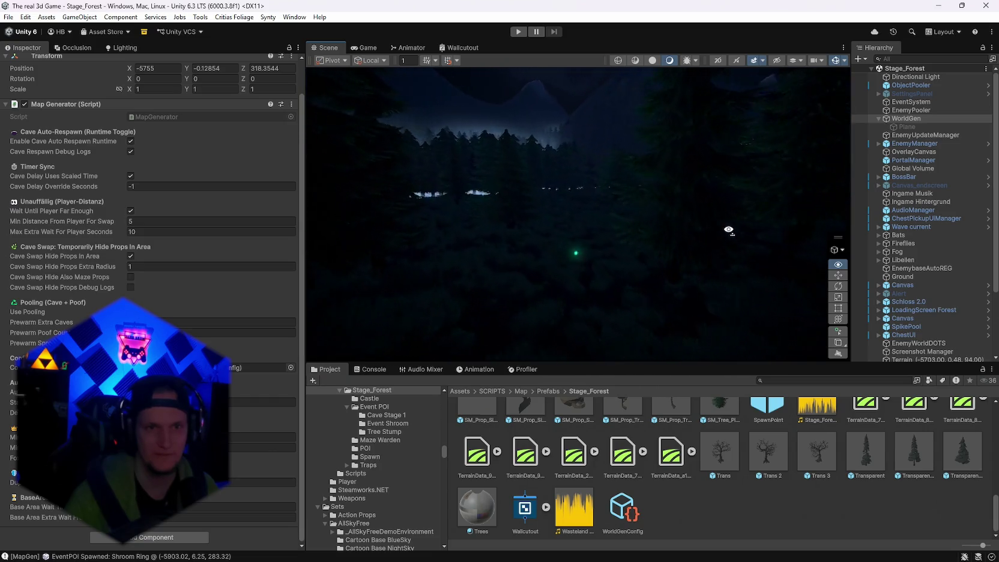
drag(728, 230, 783, 237)
mouse_move(554, 216)
mouse_down()
mouse_move(468, 216)
mouse_move(742, 225)
mouse_up()
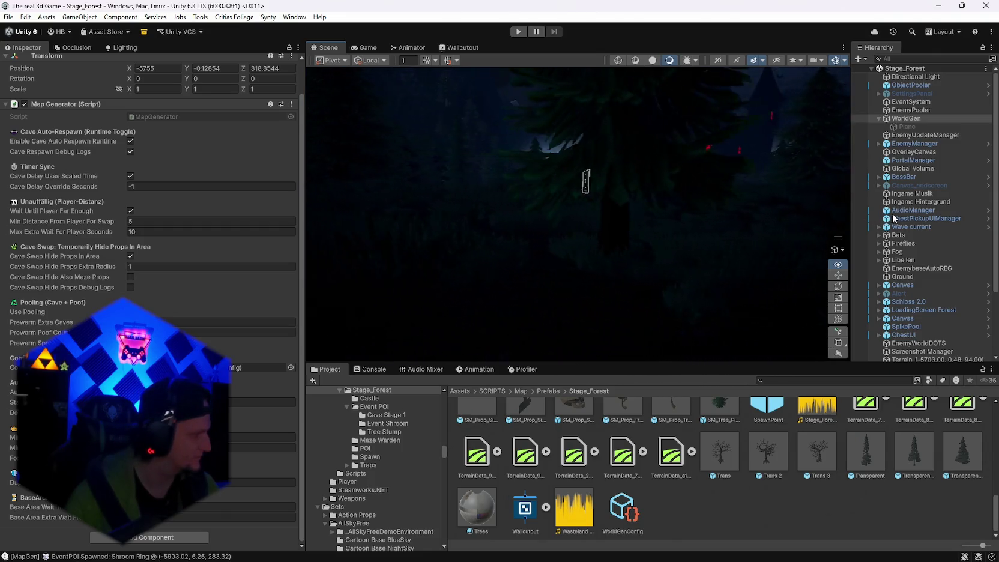
mouse_move(906, 218)
mouse_down()
mouse_move(991, 231)
mouse_move(81, 256)
mouse_move(226, 257)
mouse_move(268, 277)
mouse_move(294, 246)
mouse_move(339, 254)
mouse_move(270, 249)
mouse_up()
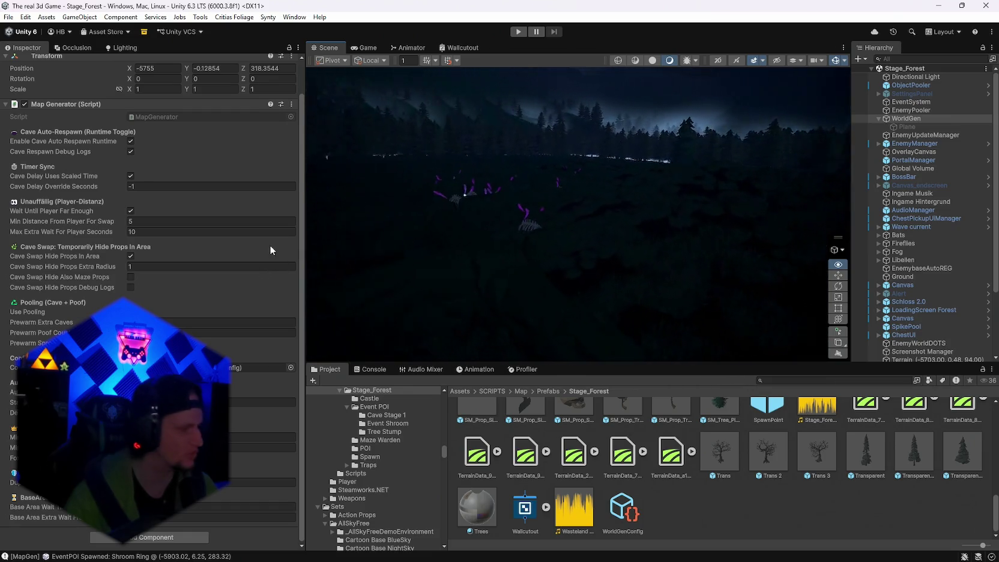
mouse_move(198, 260)
mouse_down()
mouse_move(193, 267)
mouse_move(207, 279)
mouse_move(255, 288)
mouse_move(389, 255)
mouse_up()
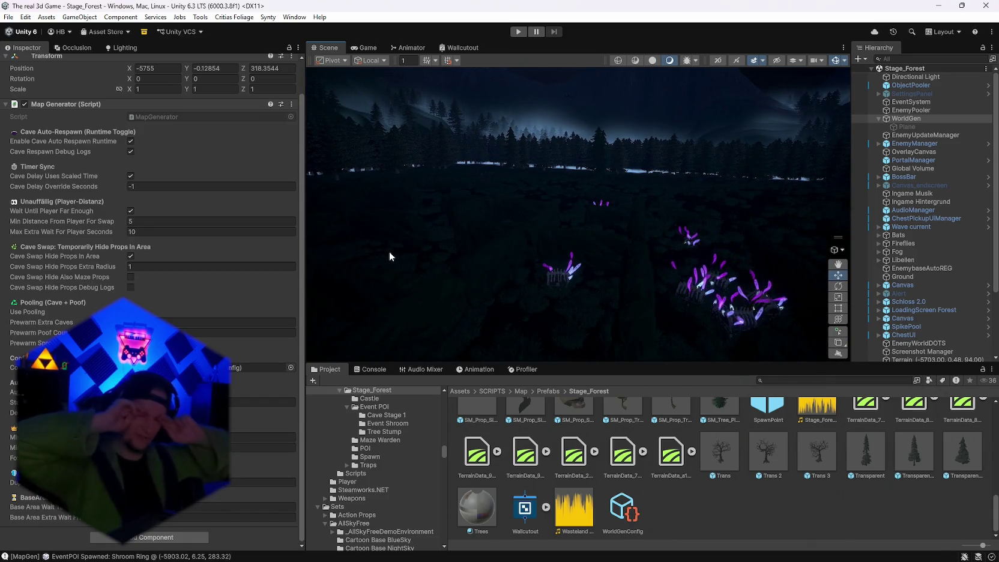
mouse_move(410, 221)
mouse_down()
mouse_move(597, 196)
mouse_move(614, 216)
mouse_move(472, 255)
mouse_move(370, 246)
mouse_move(312, 263)
mouse_move(342, 288)
mouse_up()
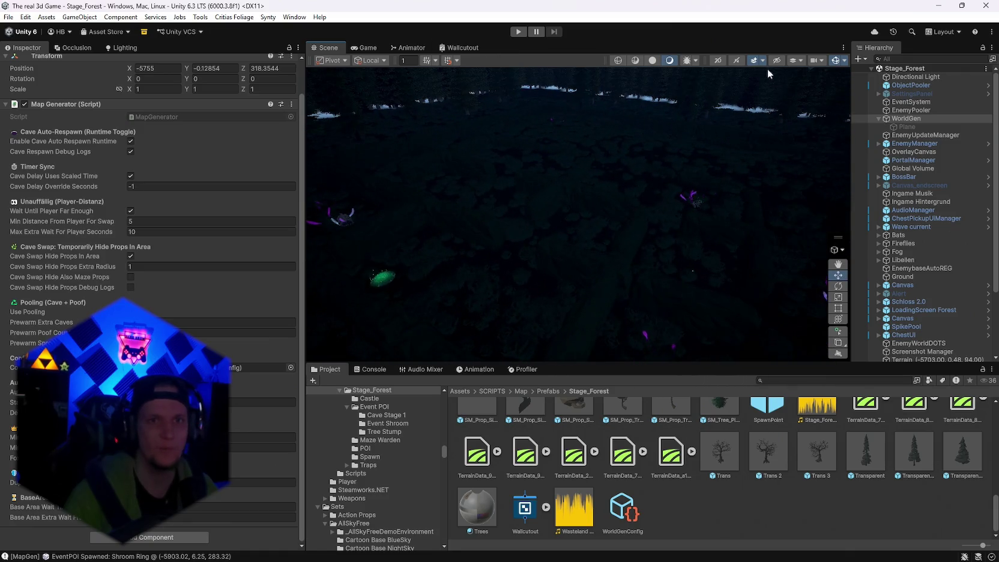
click(653, 60)
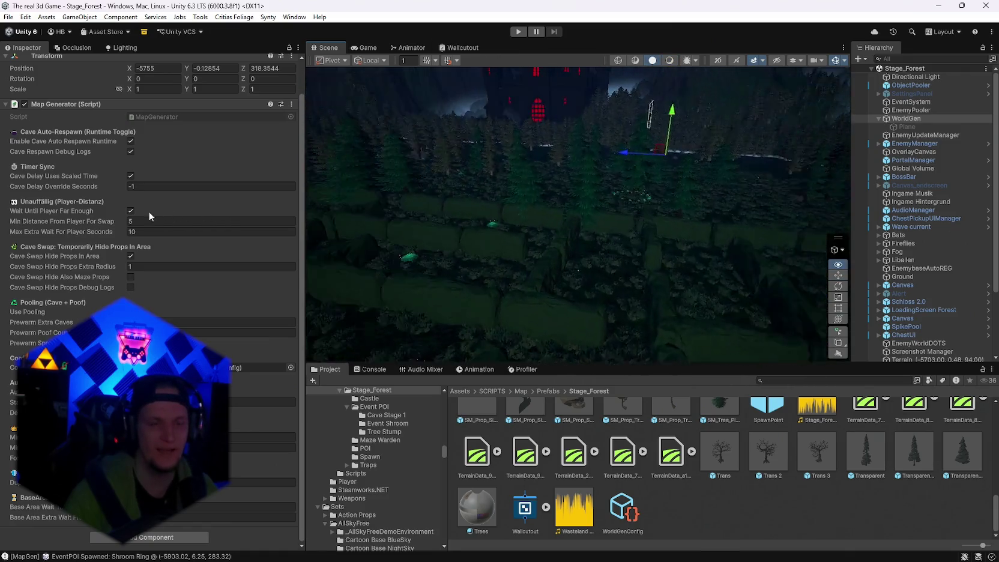
Pull back to a wide view of the lit forest, then look down at the chest in the grass.
mouse_move(600, 240)
mouse_down()
mouse_move(690, 222)
mouse_move(713, 238)
mouse_move(691, 274)
mouse_move(653, 266)
mouse_move(761, 200)
mouse_up()
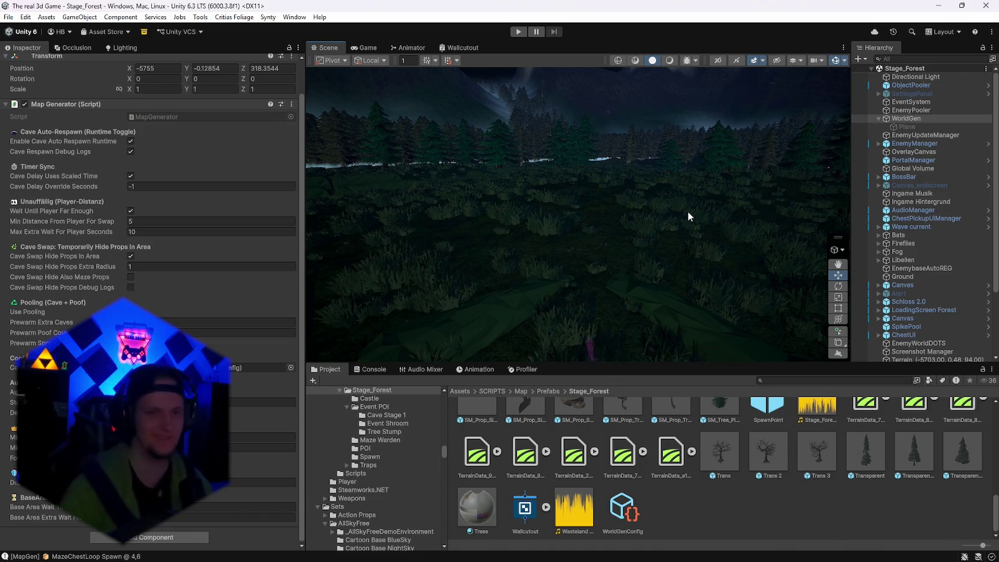
drag(688, 216, 707, 243)
Open WorldGenConfig and scroll its Inspector to the Terrain Tree Entries section.
click(632, 515)
scroll(150, 288, down, 15)
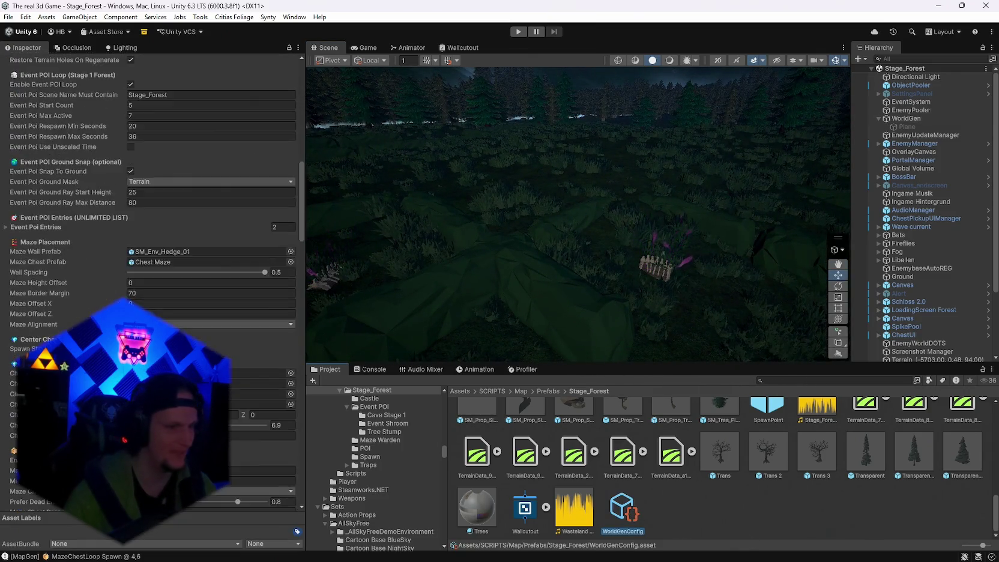
scroll(153, 210, up, 10)
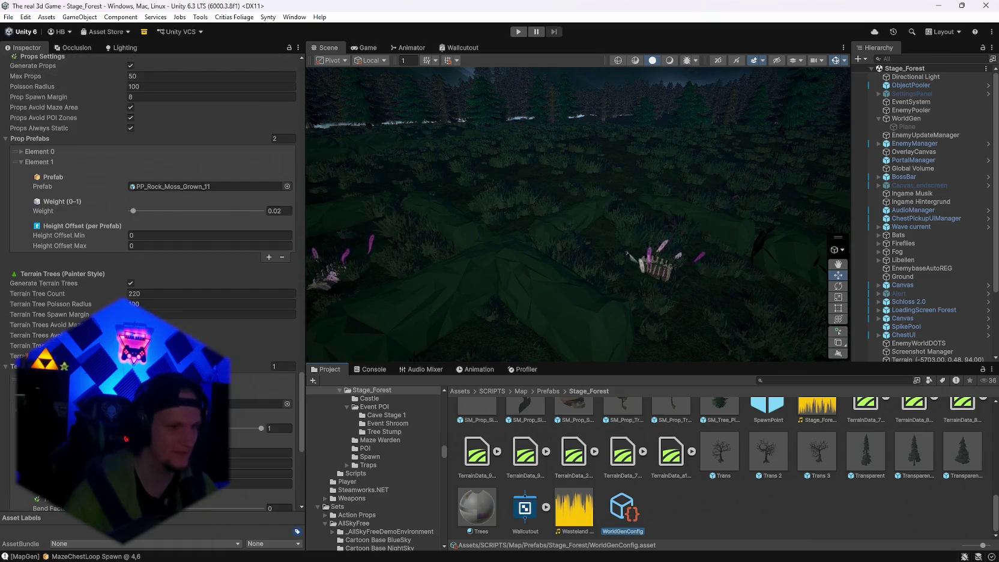
scroll(150, 180, down, 8)
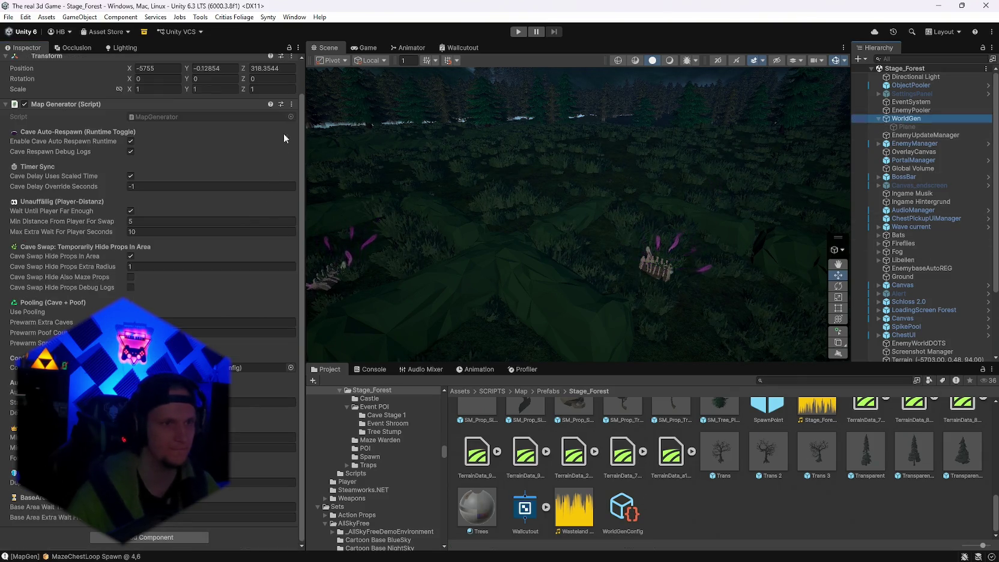
Run Generate World, then orbit from a mountain-and-castle view down close to the grass mound.
click(291, 104)
click(337, 265)
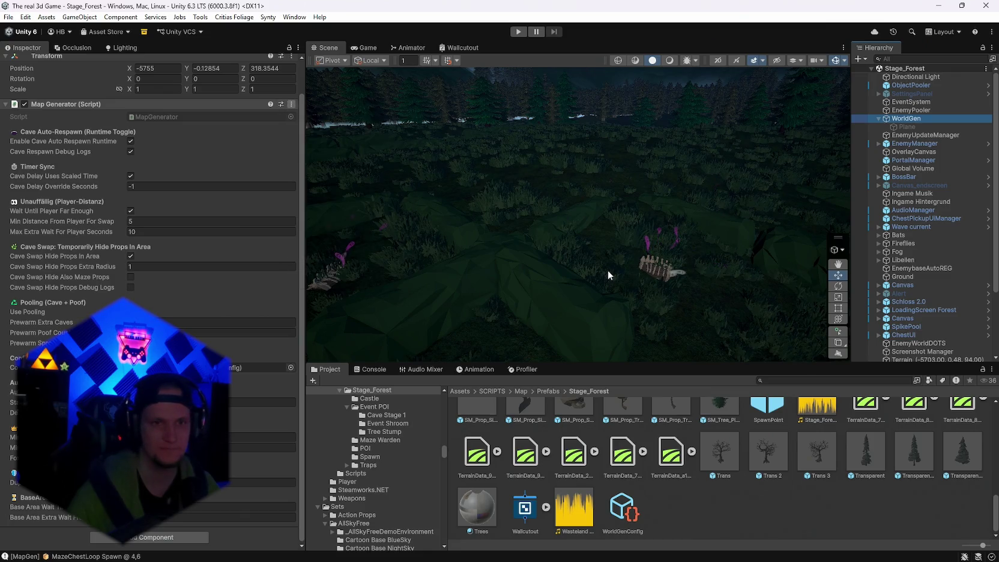
mouse_move(621, 271)
mouse_down()
mouse_move(582, 258)
mouse_move(844, 200)
mouse_move(996, 216)
mouse_move(26, 232)
mouse_move(137, 245)
mouse_move(39, 245)
mouse_move(25, 255)
mouse_move(44, 277)
mouse_move(93, 281)
mouse_move(18, 277)
mouse_move(53, 303)
mouse_move(259, 276)
mouse_move(117, 245)
mouse_move(746, 243)
mouse_move(520, 214)
mouse_move(419, 222)
mouse_move(542, 243)
mouse_move(609, 285)
mouse_move(699, 287)
mouse_move(468, 283)
mouse_move(552, 276)
mouse_move(531, 272)
mouse_move(519, 277)
mouse_move(540, 292)
mouse_move(588, 294)
mouse_move(284, 323)
mouse_move(148, 250)
mouse_move(731, 223)
mouse_move(900, 223)
mouse_move(944, 237)
mouse_move(778, 225)
mouse_move(695, 235)
mouse_move(725, 234)
mouse_move(736, 252)
mouse_move(733, 267)
mouse_move(721, 266)
mouse_up()
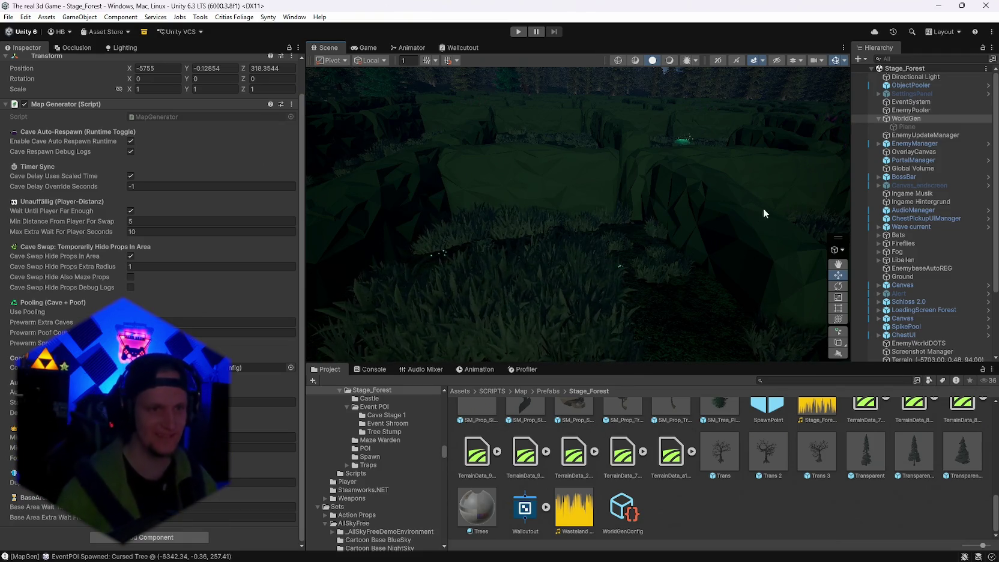
mouse_move(693, 222)
mouse_down()
mouse_move(641, 255)
mouse_move(540, 274)
mouse_move(575, 234)
mouse_move(597, 252)
mouse_move(866, 346)
mouse_move(760, 283)
mouse_move(472, 185)
mouse_move(648, 198)
mouse_move(624, 180)
mouse_move(528, 156)
mouse_move(590, 185)
mouse_move(575, 225)
mouse_move(468, 232)
mouse_move(493, 205)
mouse_move(699, 204)
mouse_move(722, 221)
mouse_move(877, 236)
mouse_move(867, 240)
mouse_move(936, 224)
mouse_move(990, 227)
mouse_move(9, 228)
mouse_move(542, 156)
mouse_move(632, 174)
mouse_move(586, 147)
mouse_move(579, 152)
mouse_move(864, 196)
mouse_move(930, 177)
mouse_move(990, 223)
mouse_move(952, 279)
mouse_move(35, 280)
mouse_move(508, 289)
mouse_move(266, 186)
mouse_move(463, 149)
mouse_move(472, 163)
mouse_move(464, 218)
mouse_move(226, 200)
mouse_move(236, 272)
mouse_move(942, 185)
mouse_move(816, 198)
mouse_move(267, 180)
mouse_move(484, 201)
mouse_move(564, 250)
mouse_move(593, 147)
mouse_move(689, 168)
mouse_move(721, 119)
mouse_move(515, 236)
mouse_move(10, 176)
mouse_move(878, 189)
mouse_move(938, 162)
mouse_move(934, 142)
mouse_move(54, 133)
mouse_move(375, 134)
mouse_move(336, 150)
mouse_move(217, 120)
mouse_move(222, 148)
mouse_up()
mouse_move(238, 192)
mouse_down()
mouse_move(205, 191)
mouse_move(313, 187)
mouse_move(173, 170)
mouse_move(350, 165)
mouse_move(412, 174)
mouse_move(410, 201)
mouse_move(595, 232)
mouse_move(678, 226)
mouse_move(615, 241)
mouse_move(544, 236)
mouse_move(503, 198)
mouse_move(322, 190)
mouse_move(829, 198)
mouse_move(616, 209)
mouse_move(618, 198)
mouse_up()
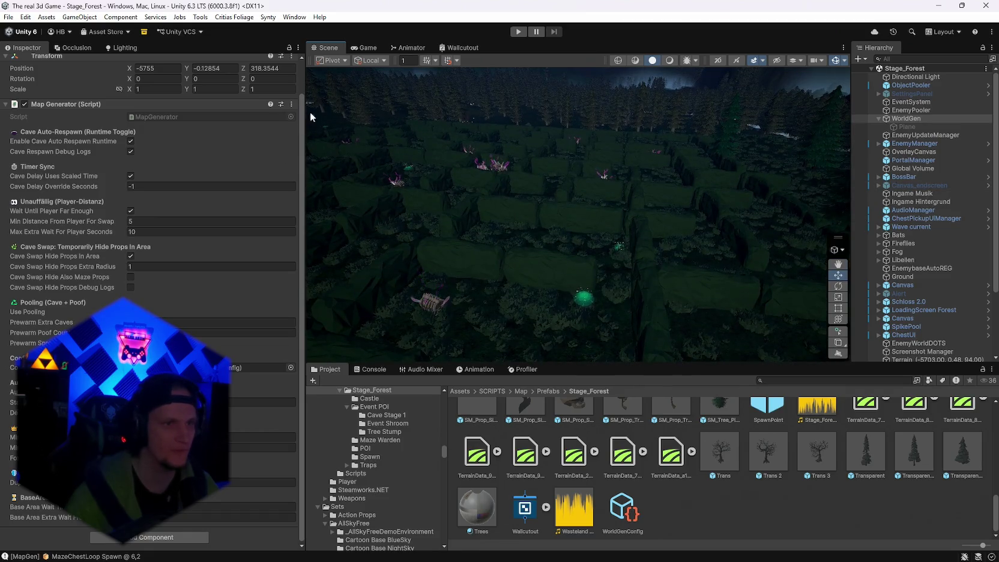
Run Generate World on the Map Generator and swing from overhead to a level forest view.
click(292, 104)
click(330, 264)
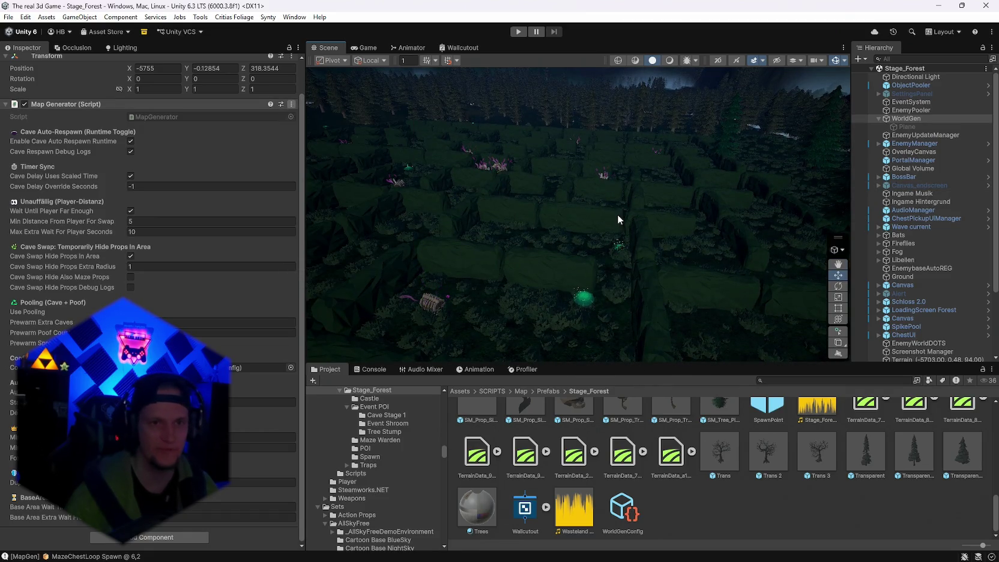
mouse_move(696, 203)
mouse_down()
mouse_move(369, 162)
mouse_move(655, 202)
mouse_move(609, 190)
mouse_move(508, 196)
mouse_move(456, 174)
mouse_move(541, 176)
mouse_move(424, 167)
mouse_move(601, 162)
mouse_move(555, 158)
mouse_move(543, 160)
mouse_move(598, 162)
mouse_move(594, 180)
mouse_move(490, 190)
mouse_move(452, 216)
mouse_move(84, 212)
mouse_up()
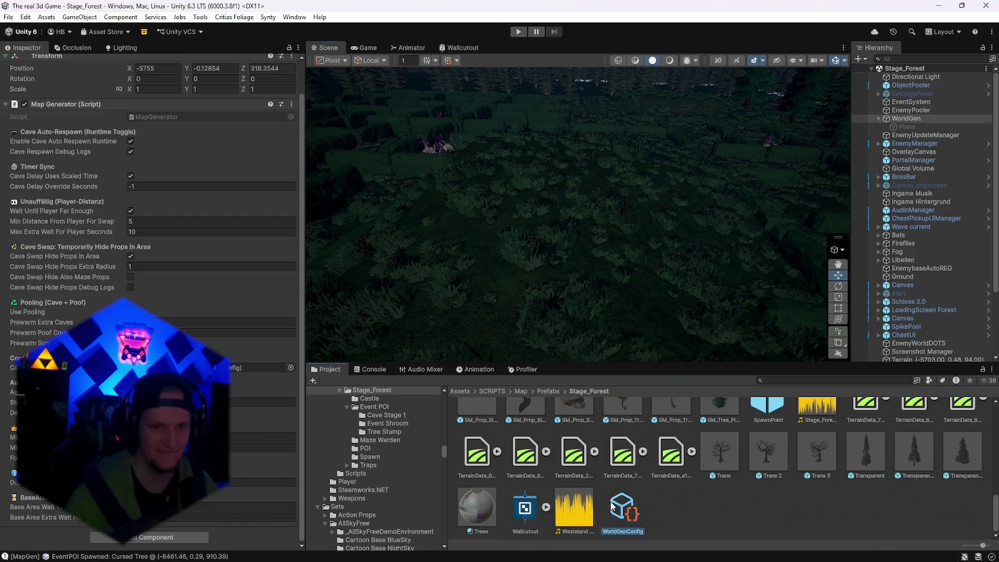
Scroll WorldGenConfig through Maze Props, Terrain Trees and Height Sculpting and back, then select WorldGen.
scroll(151, 271, down, 15)
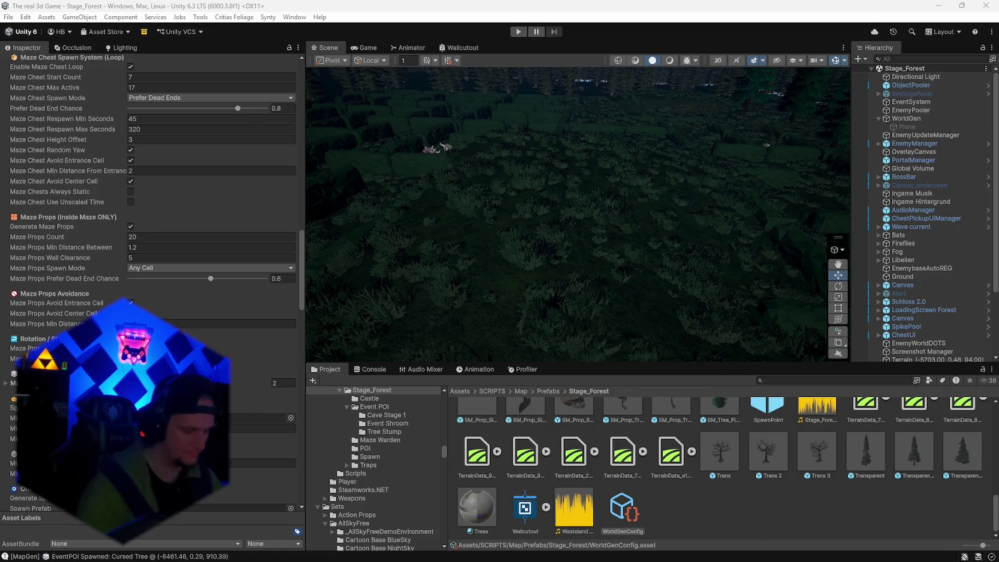
scroll(150, 282, down, 8)
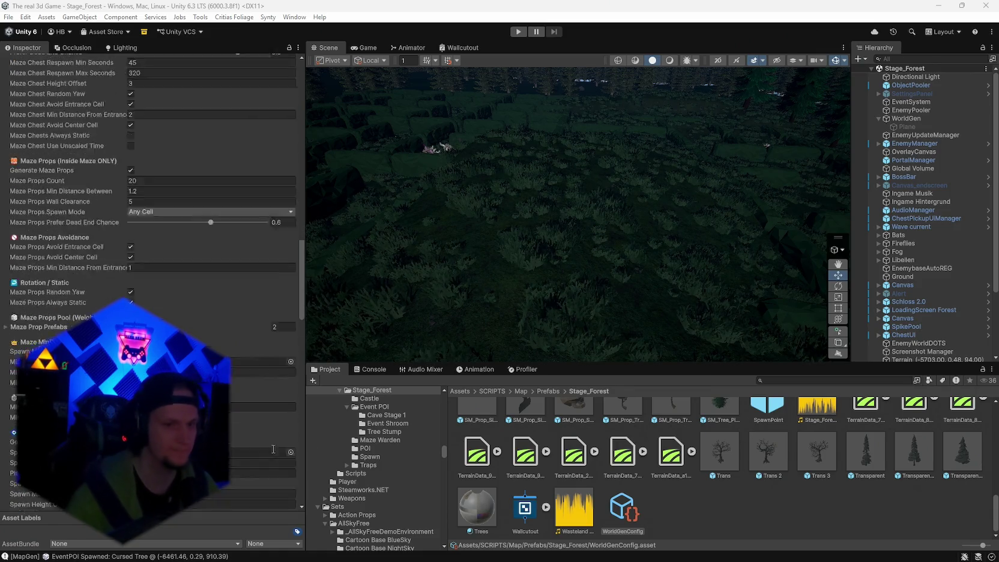
scroll(150, 282, down, 20)
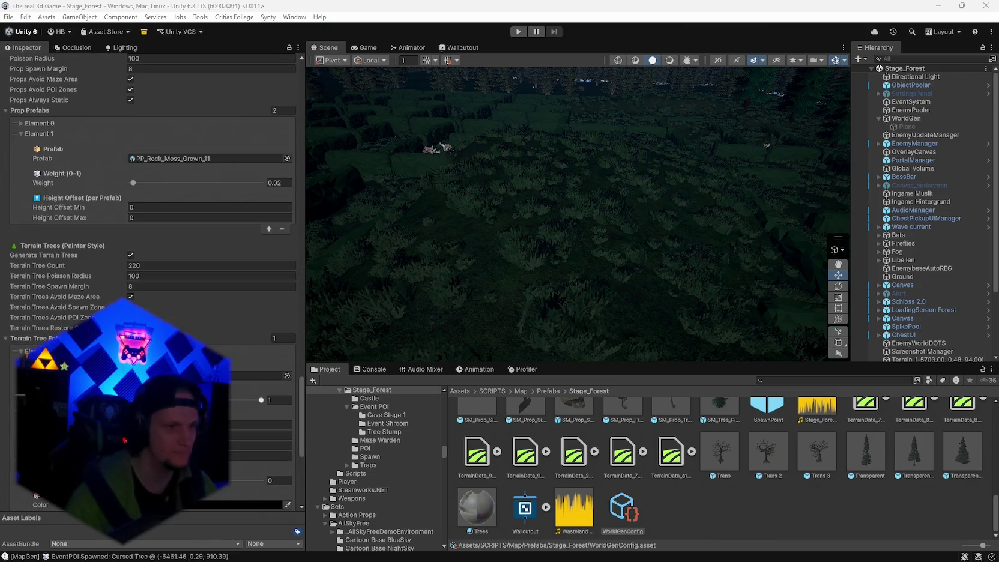
scroll(150, 282, down, 4)
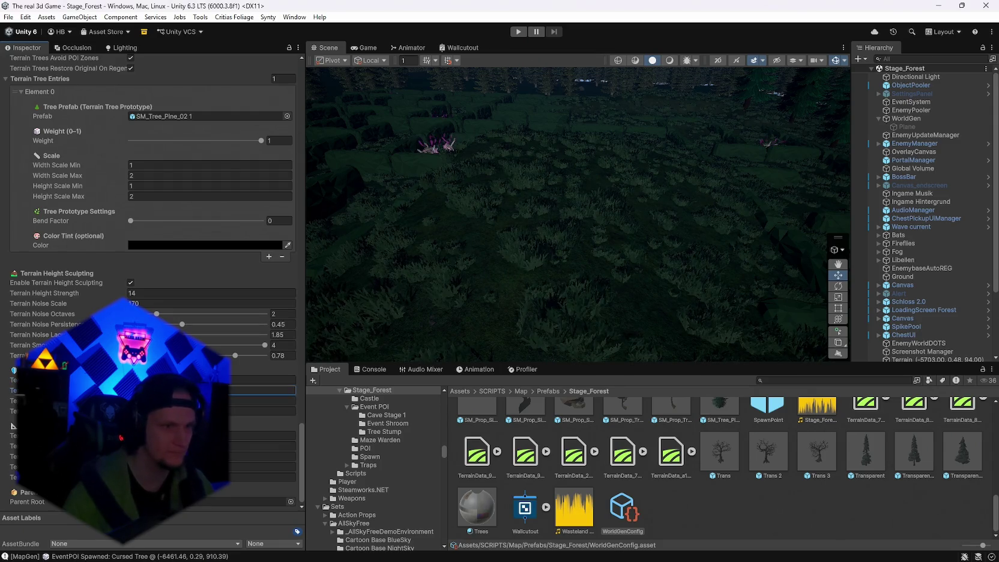
scroll(246, 158, up, 15)
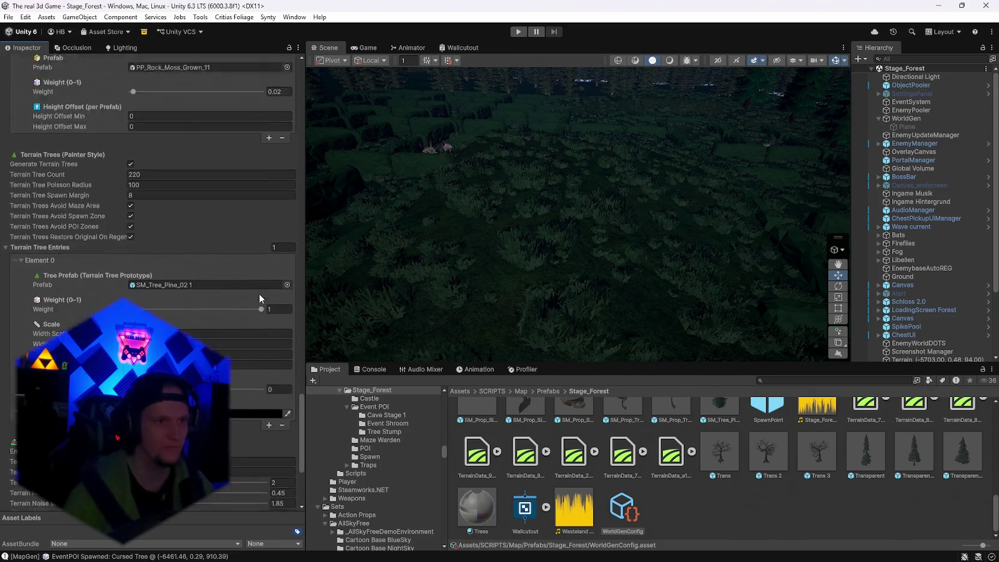
scroll(246, 293, up, 10)
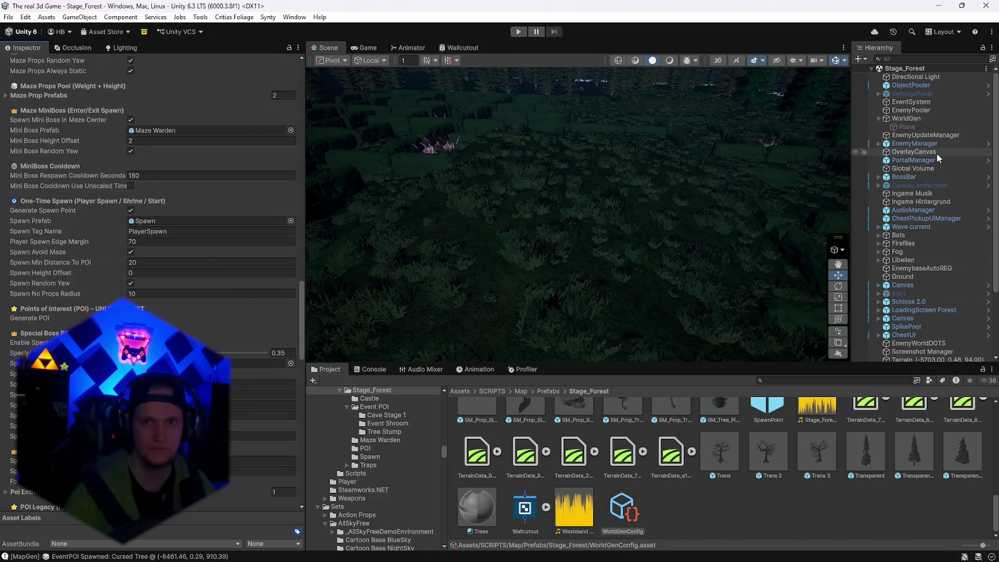
click(905, 119)
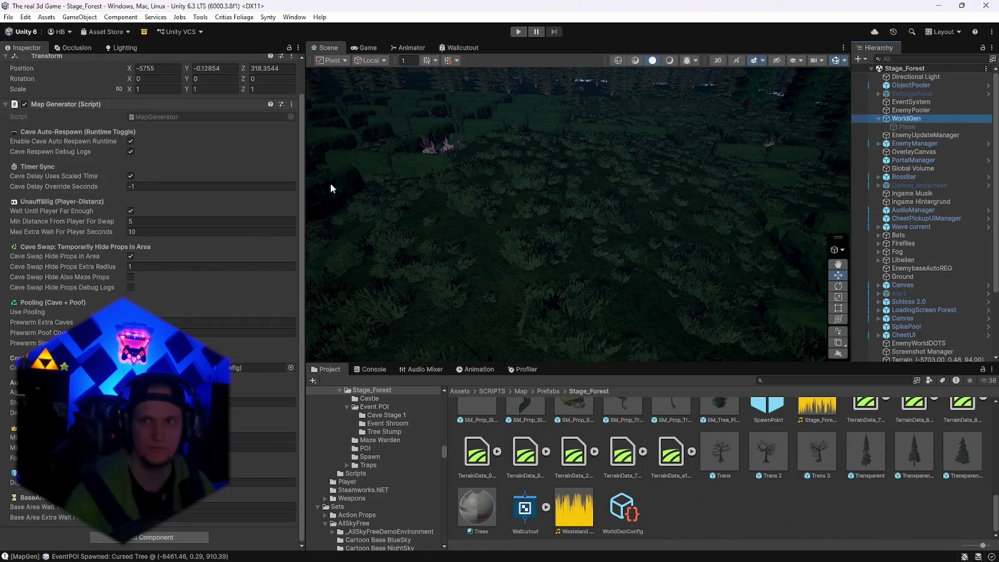
Run Generate World and fly the Scene camera down to forest ground level.
click(292, 104)
click(328, 264)
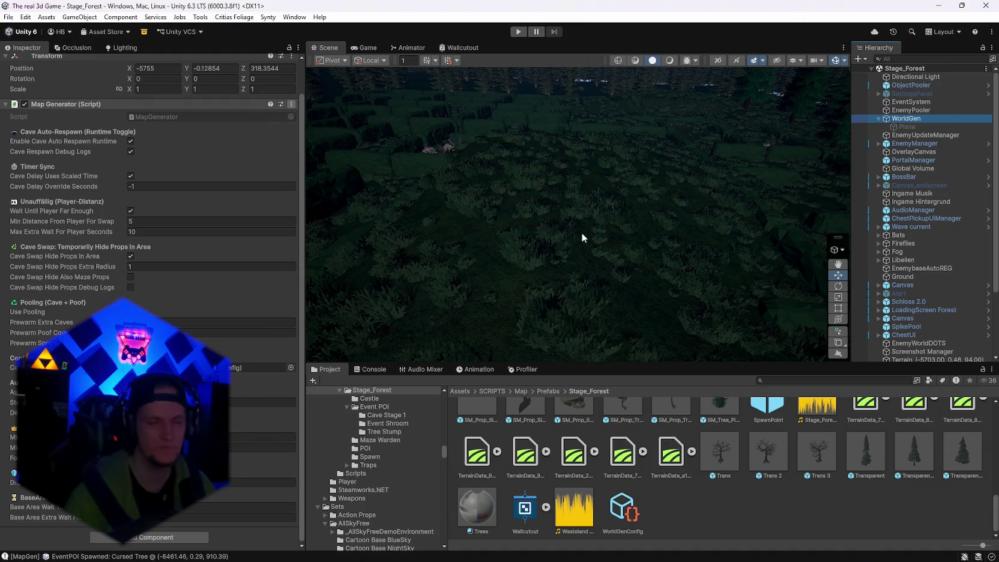
mouse_move(587, 228)
mouse_down()
mouse_move(568, 193)
mouse_move(577, 194)
mouse_move(593, 201)
mouse_move(597, 238)
mouse_move(486, 177)
mouse_move(457, 174)
mouse_move(492, 201)
mouse_up()
drag(880, 228, 702, 207)
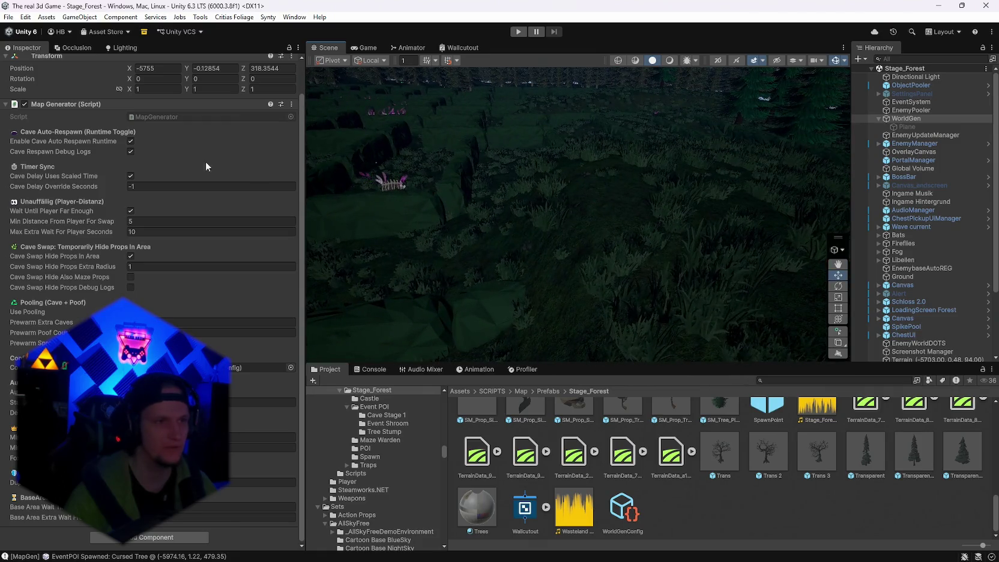
Generate the world a second time and orbit around the new layout.
click(291, 104)
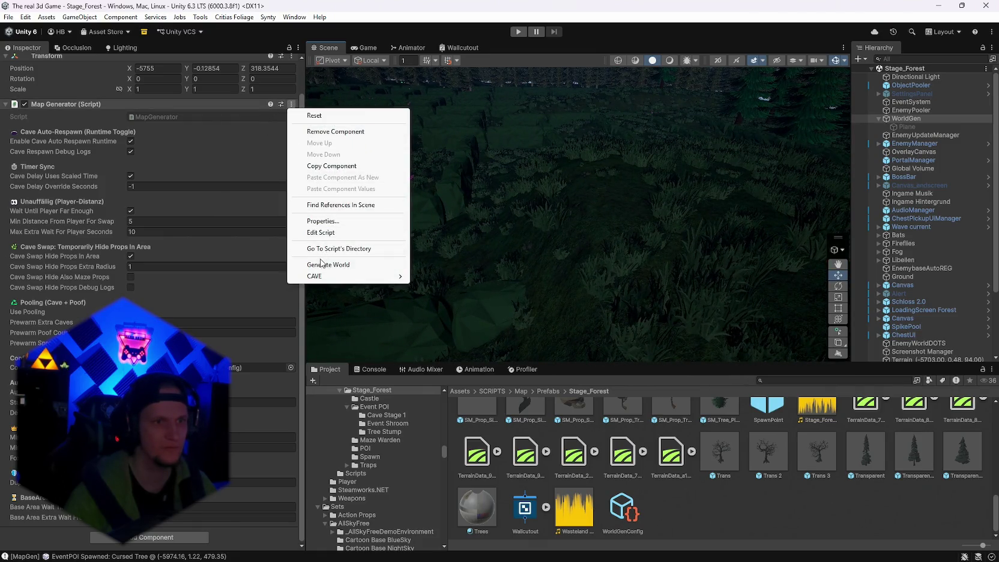
click(390, 264)
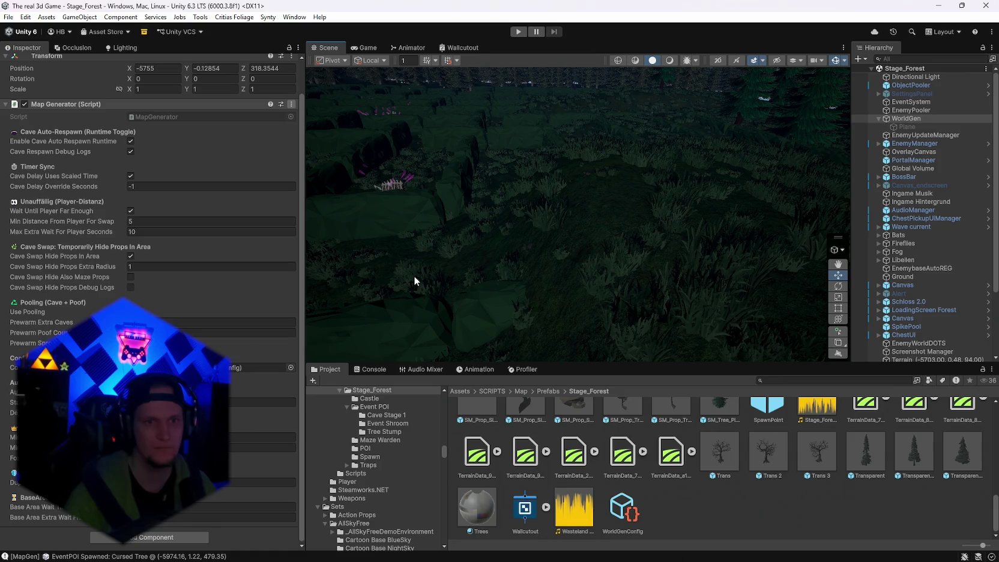
mouse_move(580, 199)
mouse_down()
mouse_move(602, 178)
mouse_move(610, 187)
mouse_move(598, 187)
mouse_move(744, 187)
mouse_move(741, 176)
mouse_up()
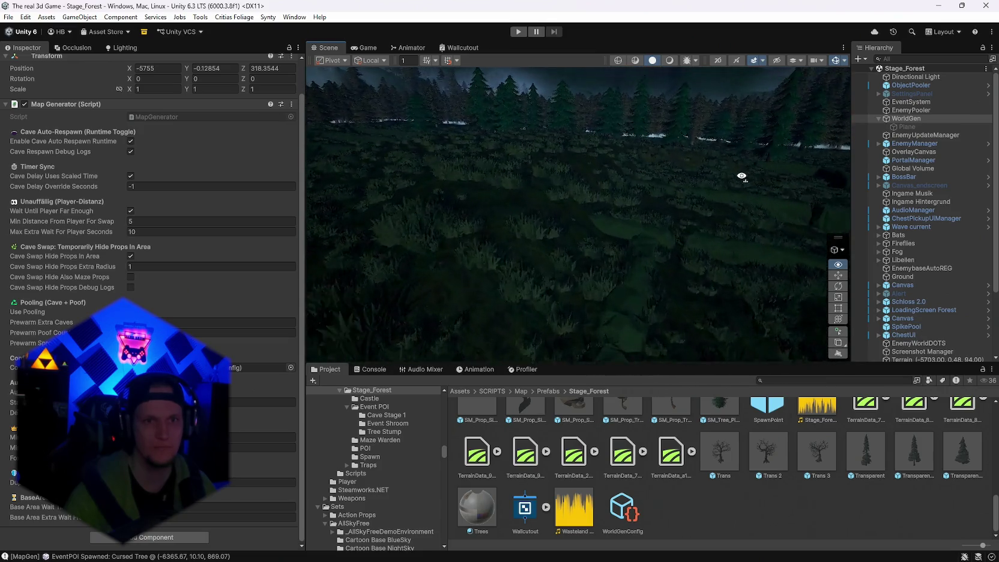
Regenerate the world with Generate World and fly forward and down into the new pine trees.
click(291, 103)
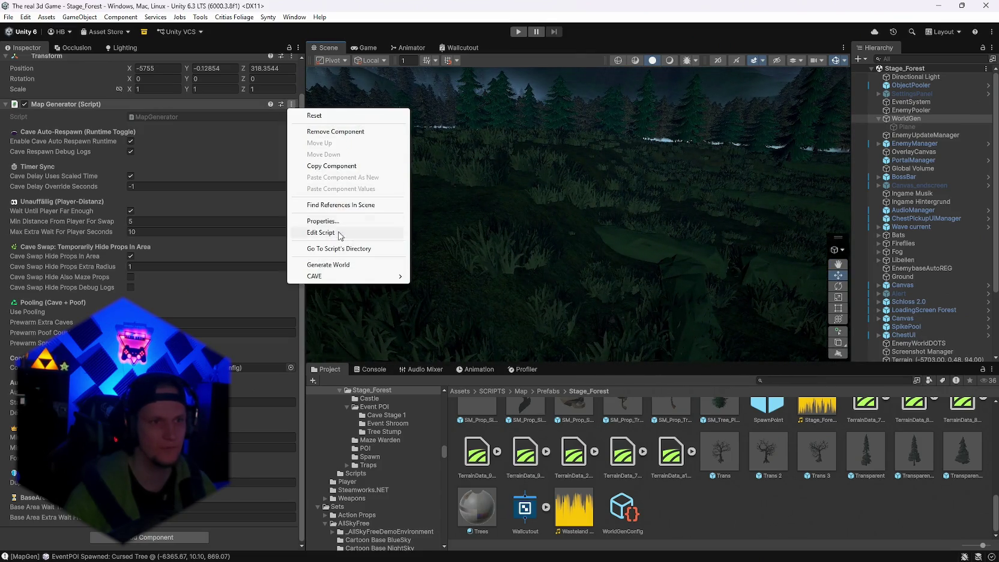
click(335, 265)
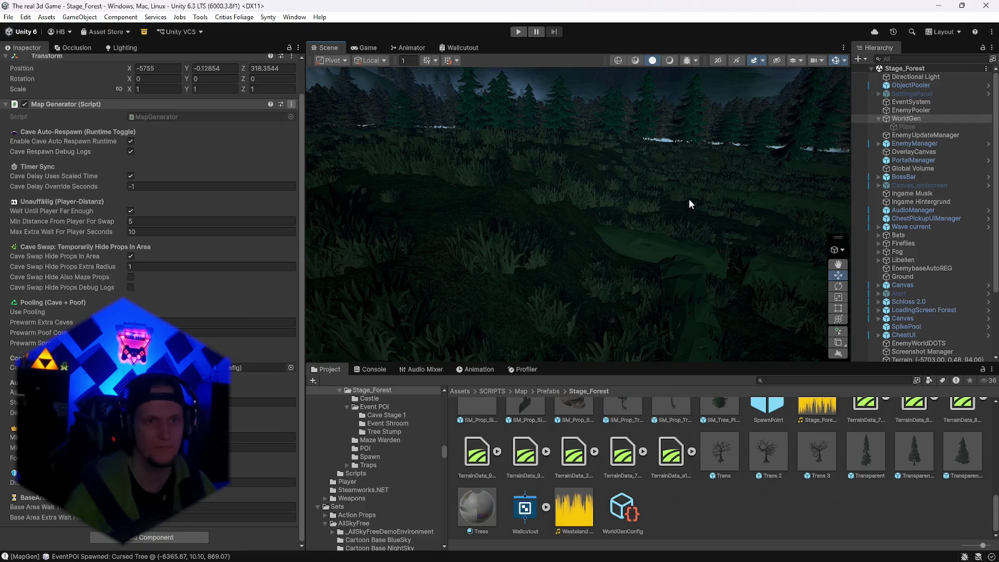
drag(688, 200, 360, 180)
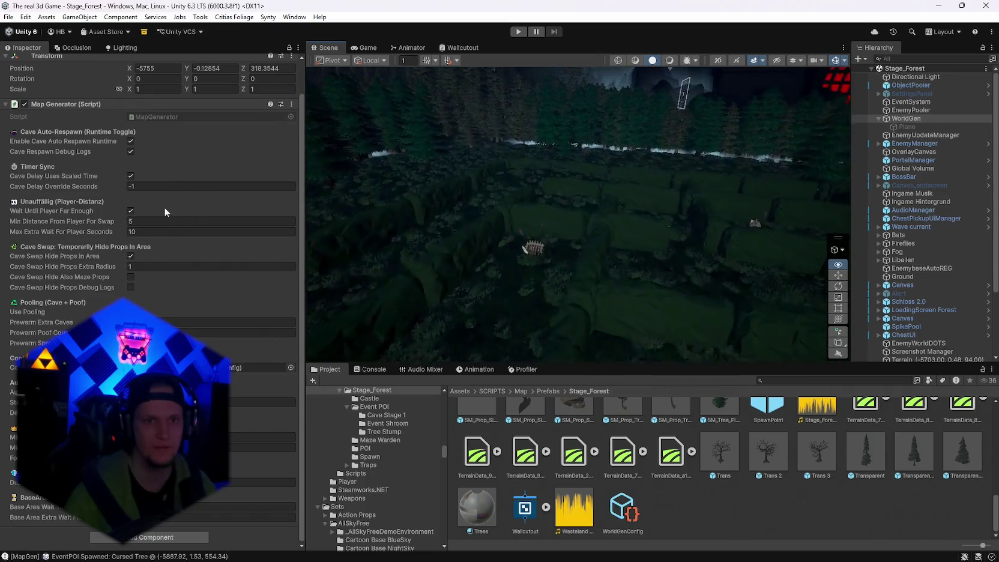
mouse_move(519, 187)
mouse_down()
mouse_move(696, 205)
mouse_move(470, 183)
mouse_move(718, 207)
mouse_move(798, 184)
mouse_move(816, 198)
mouse_up()
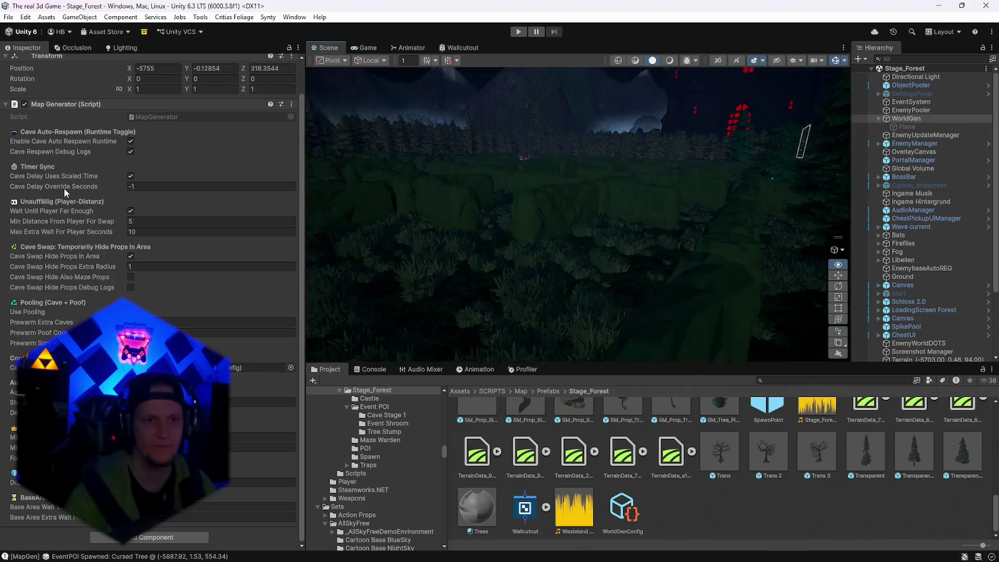
Swing the view across the pine forest and sky, then from the maze toward the mountains.
drag(64, 187, 895, 200)
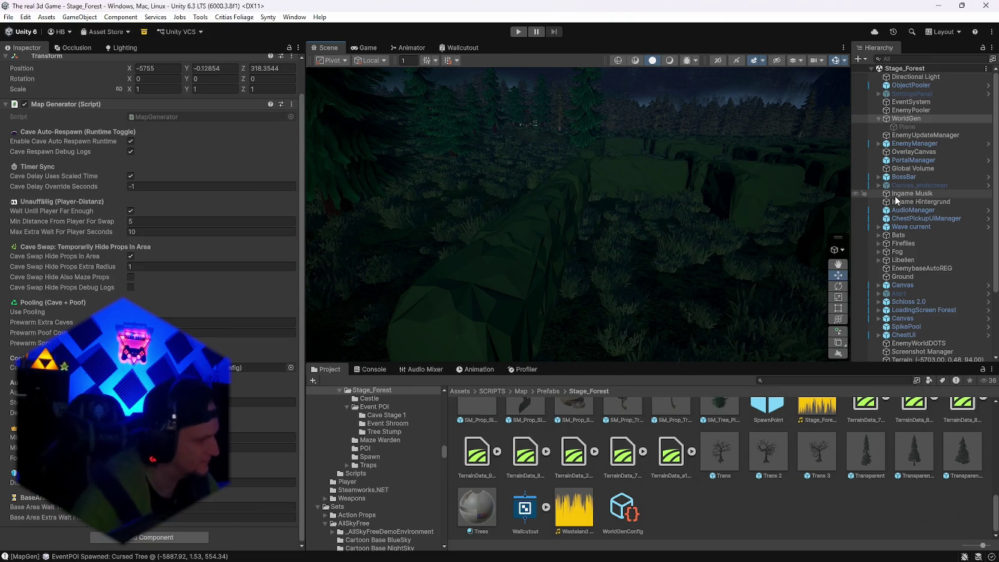
mouse_move(843, 144)
mouse_down()
mouse_move(822, 140)
mouse_move(726, 210)
mouse_up()
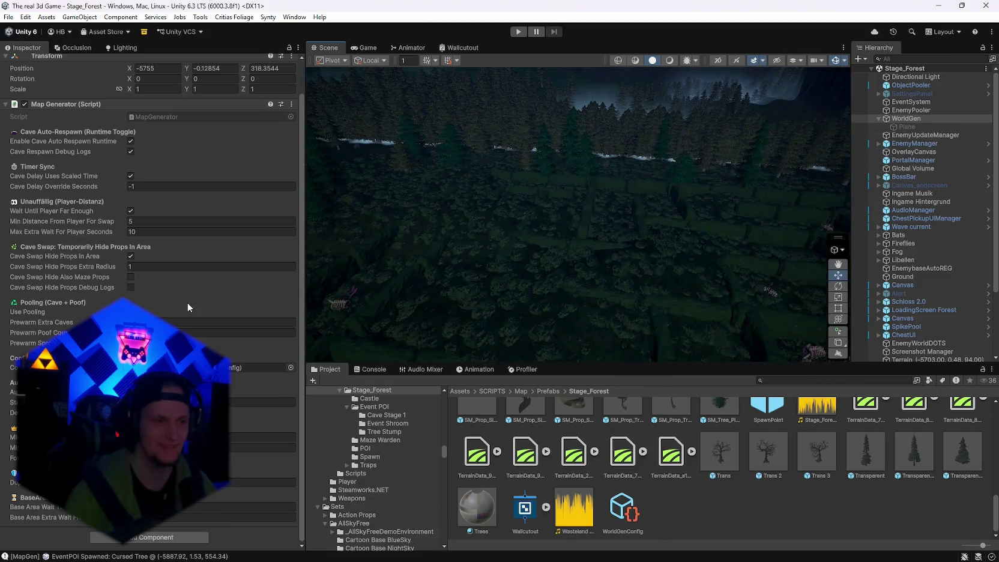
scroll(294, 147, up, 3)
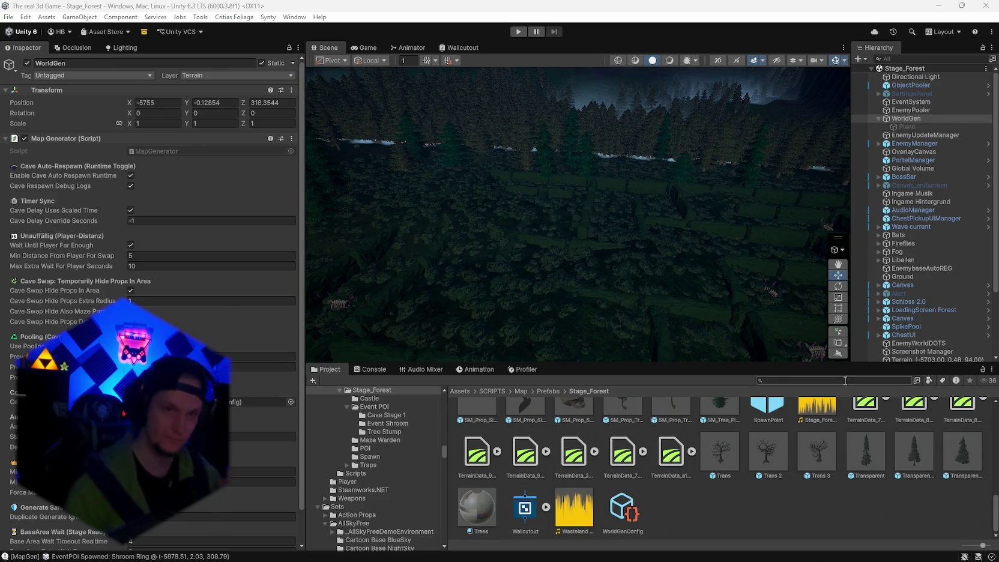
mouse_move(580, 327)
mouse_down()
mouse_move(211, 182)
mouse_move(430, 216)
mouse_move(448, 250)
mouse_move(550, 290)
mouse_move(705, 243)
mouse_move(639, 221)
mouse_move(233, 232)
mouse_move(247, 206)
mouse_move(205, 239)
mouse_move(156, 253)
mouse_move(64, 229)
mouse_move(870, 221)
mouse_move(812, 217)
mouse_move(548, 68)
mouse_up()
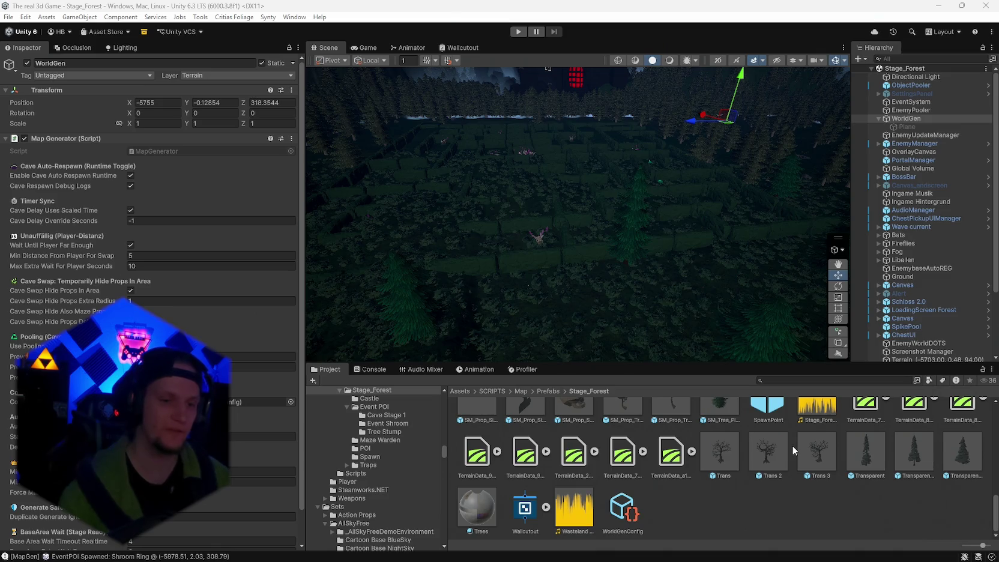
mouse_move(445, 560)
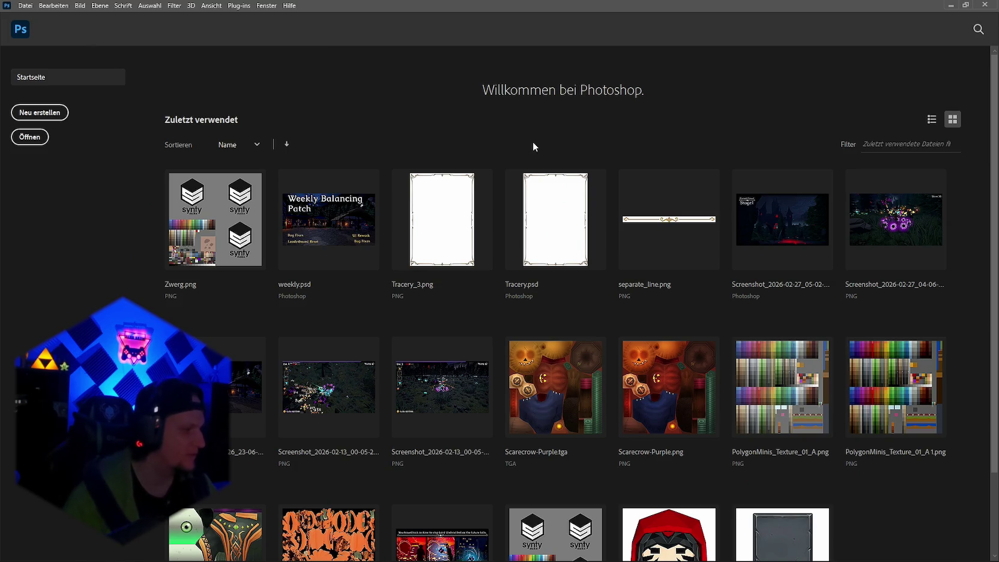
scroll(532, 144, down, 2)
scroll(532, 144, up, 2)
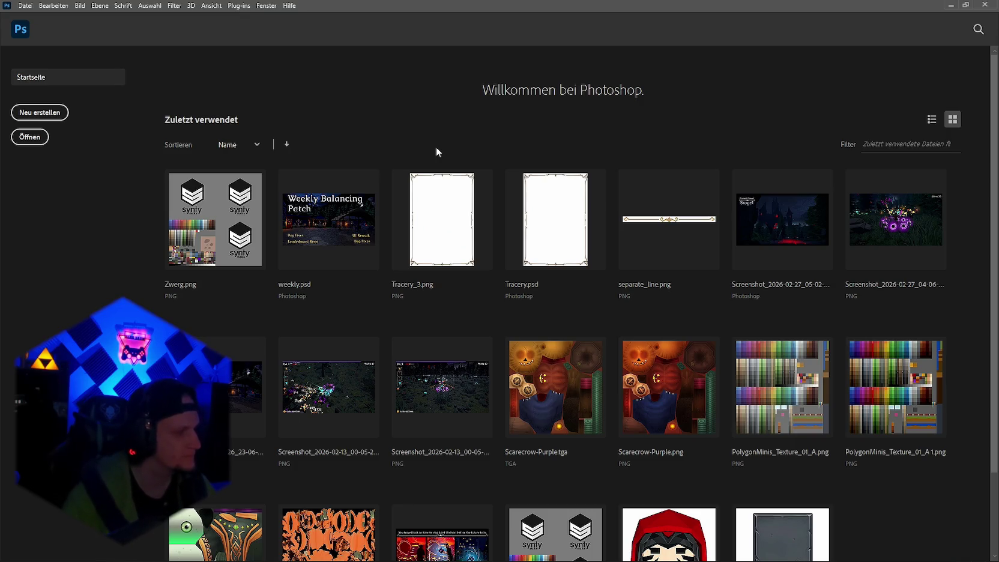
scroll(580, 249, down, 1)
scroll(582, 264, up, 1)
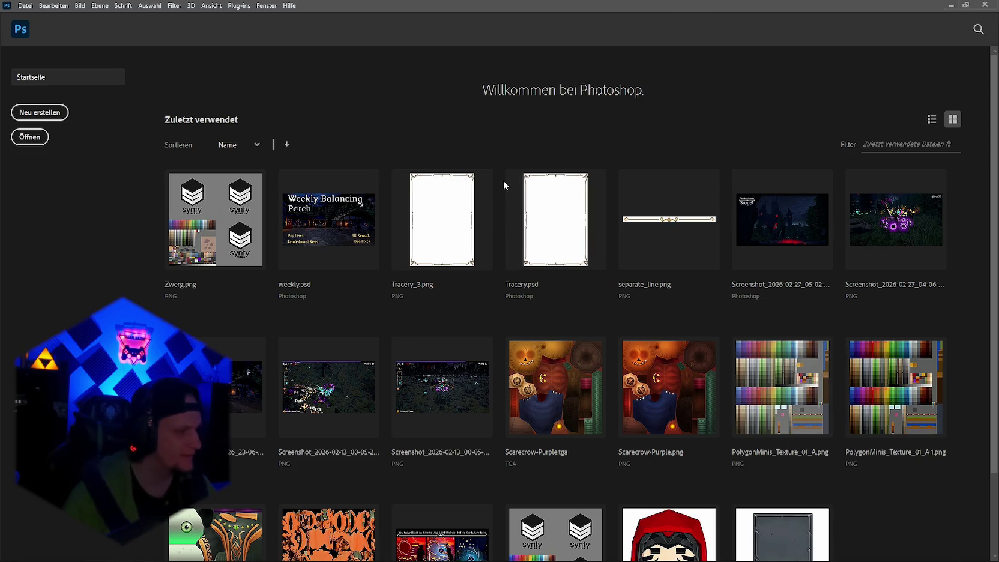
scroll(570, 221, down, 2)
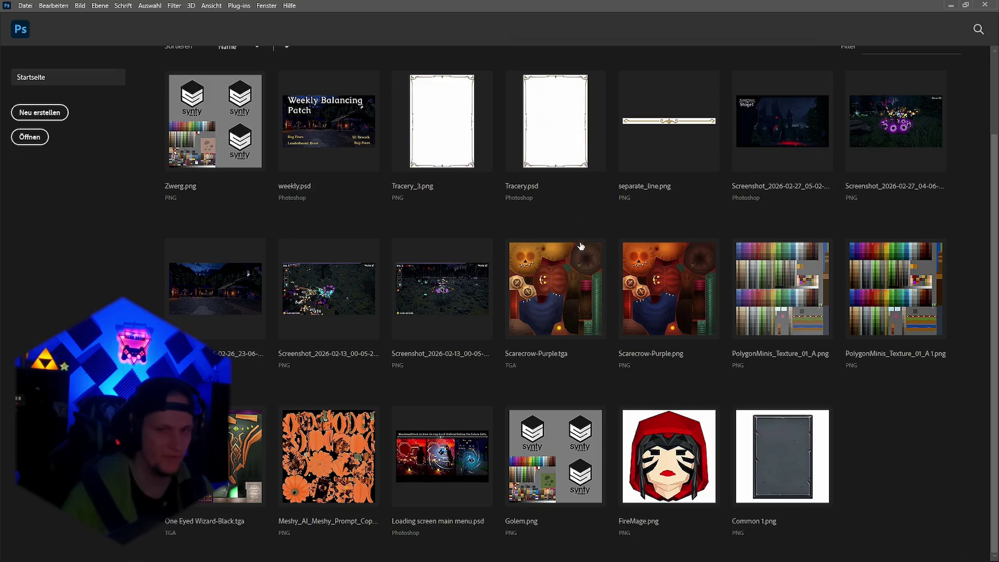
scroll(582, 249, up, 2)
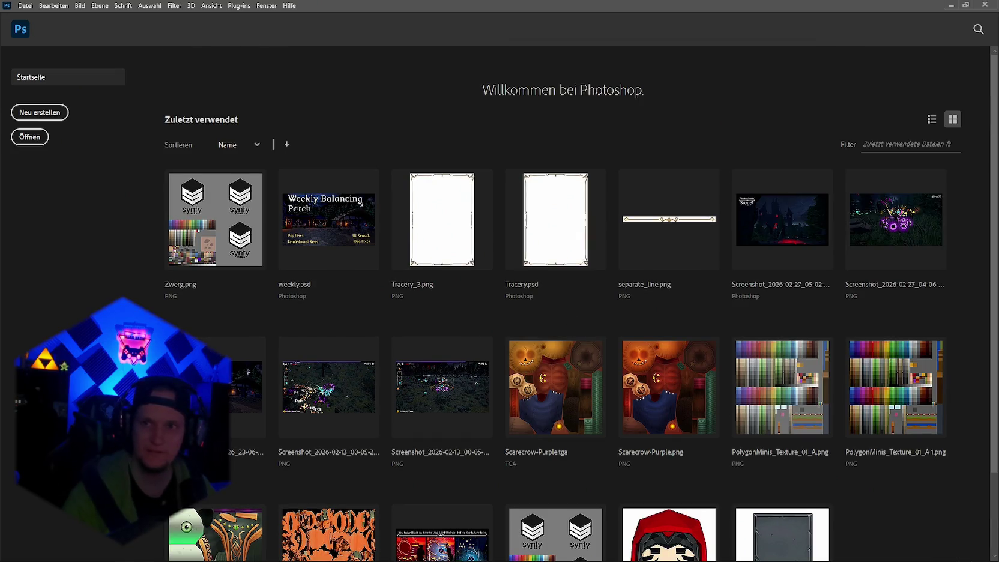
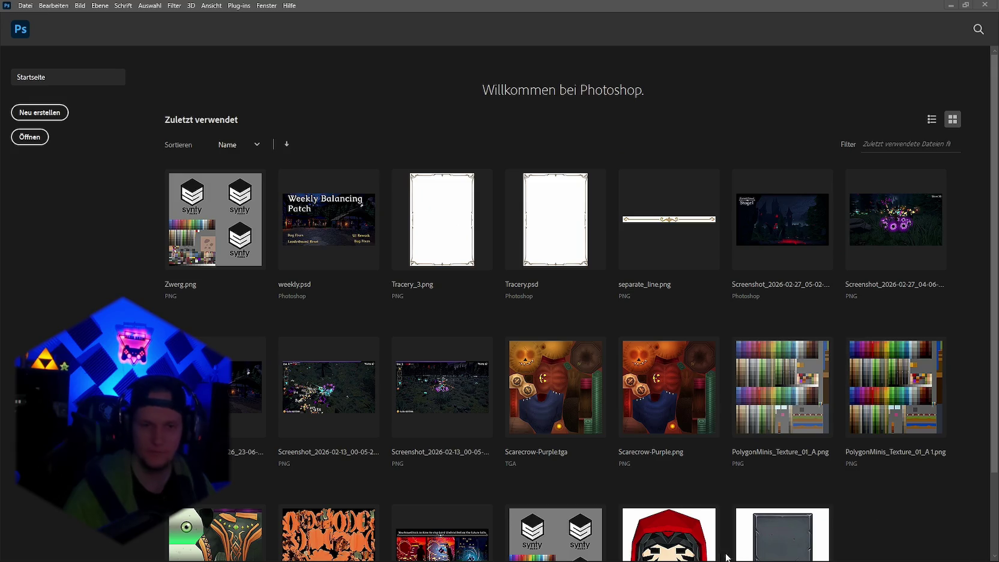
Minimize Photoshop to bring the Unity editor with Stage_Forest back into view.
click(950, 5)
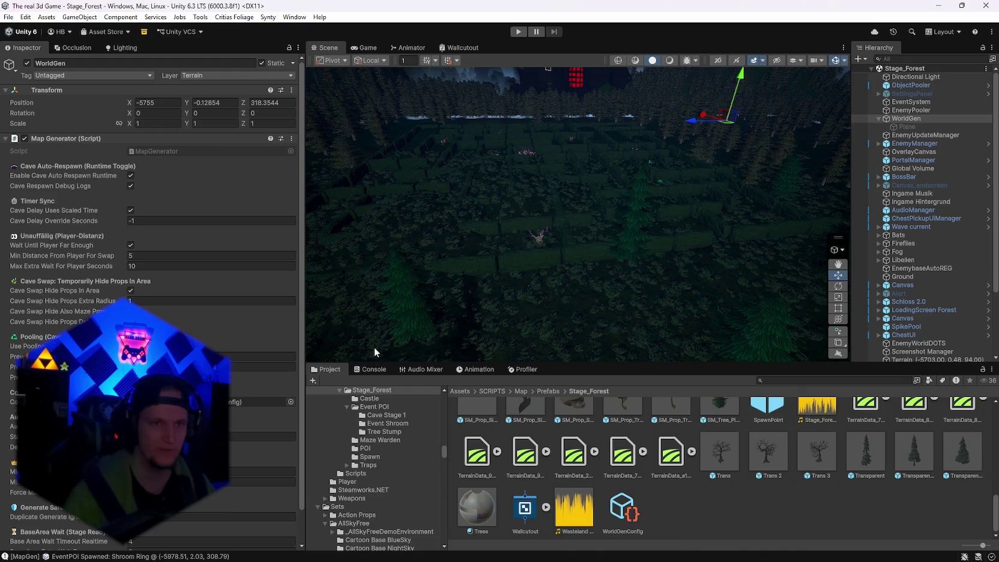
Clear the Console log and return to the Project assets panel.
click(370, 369)
click(316, 380)
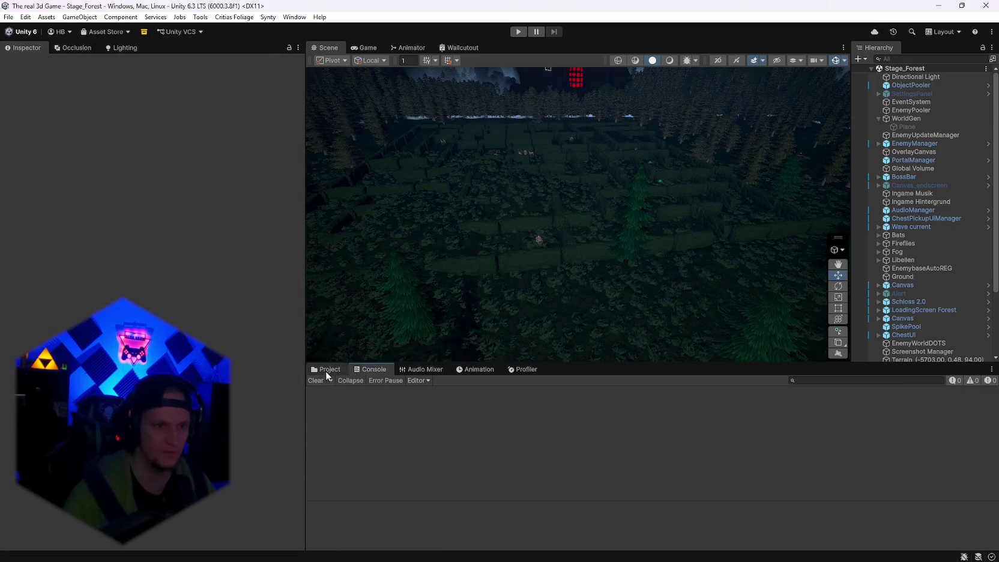
click(326, 371)
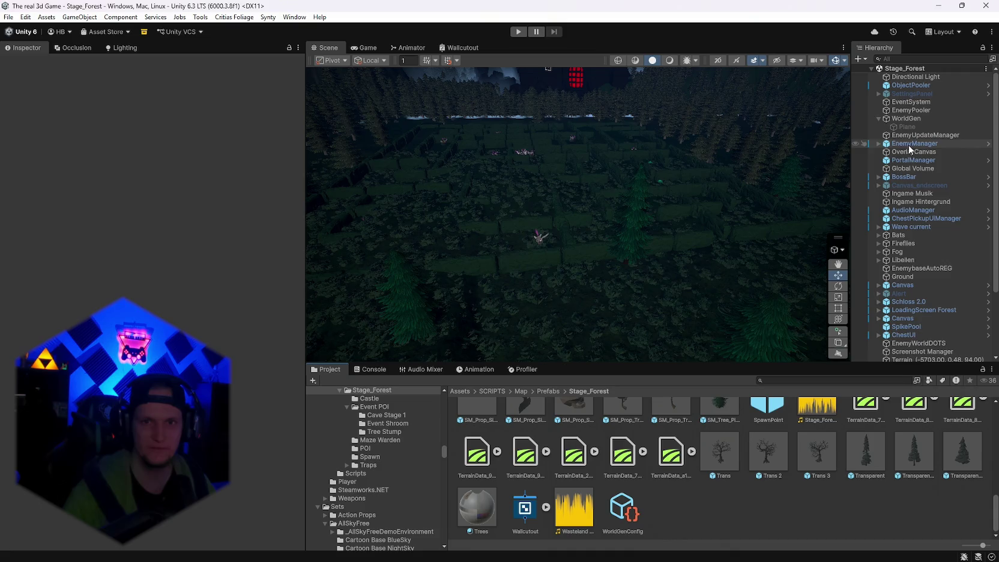
Scroll through the Hierarchy to review scene objects including GENERATED_World.
scroll(916, 120, down, 3)
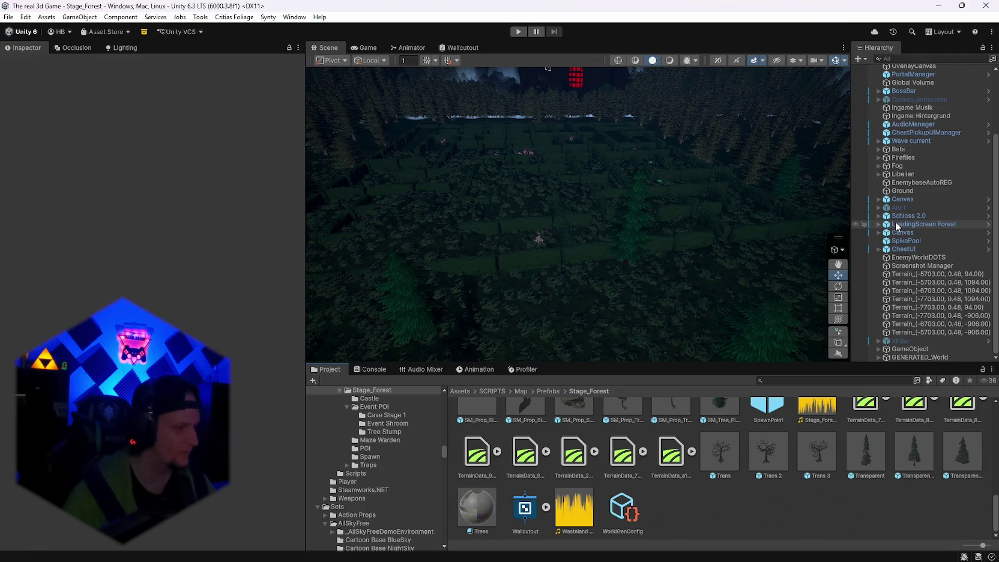
scroll(897, 227, up, 3)
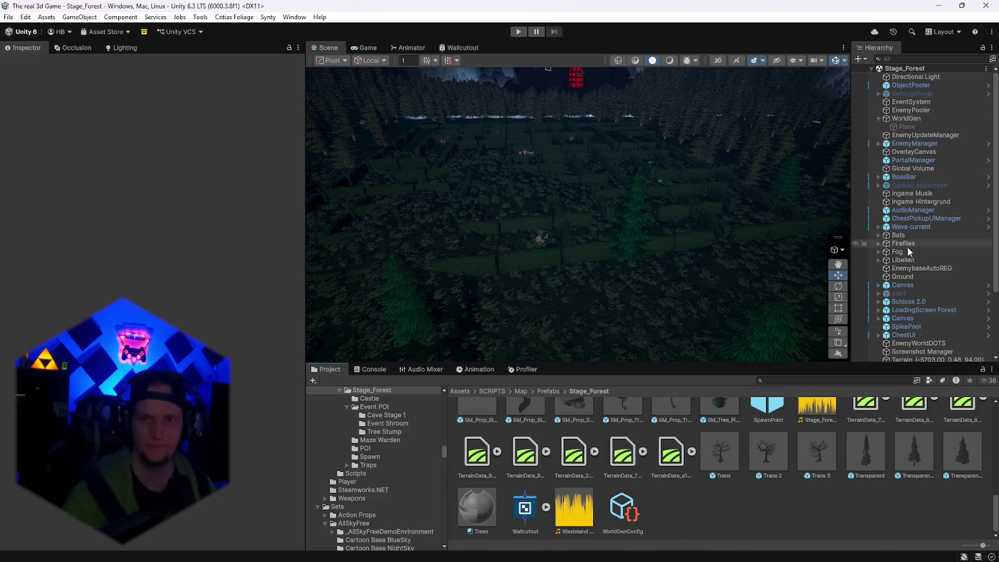
scroll(951, 255, down, 3)
scroll(951, 256, up, 3)
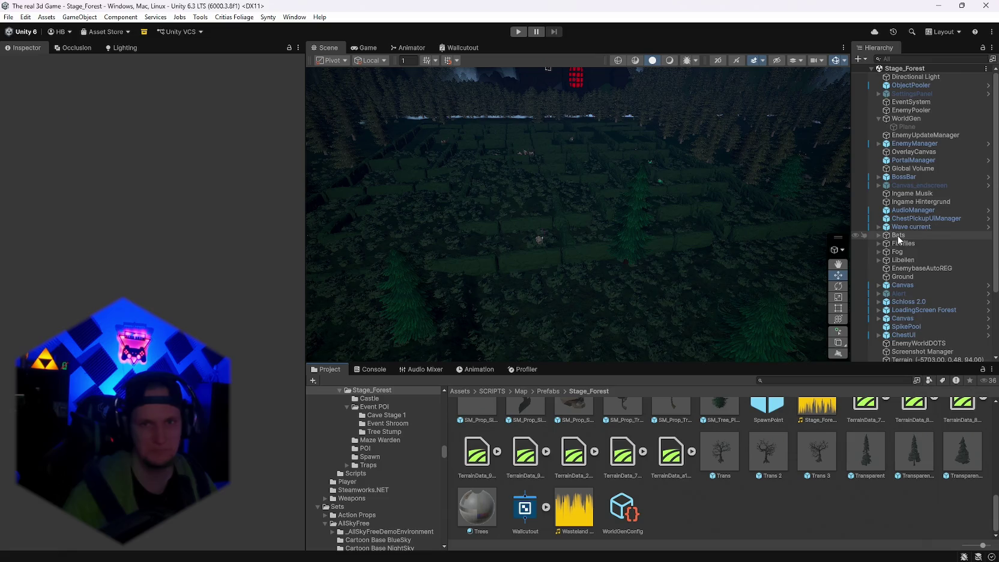
scroll(910, 249, down, 3)
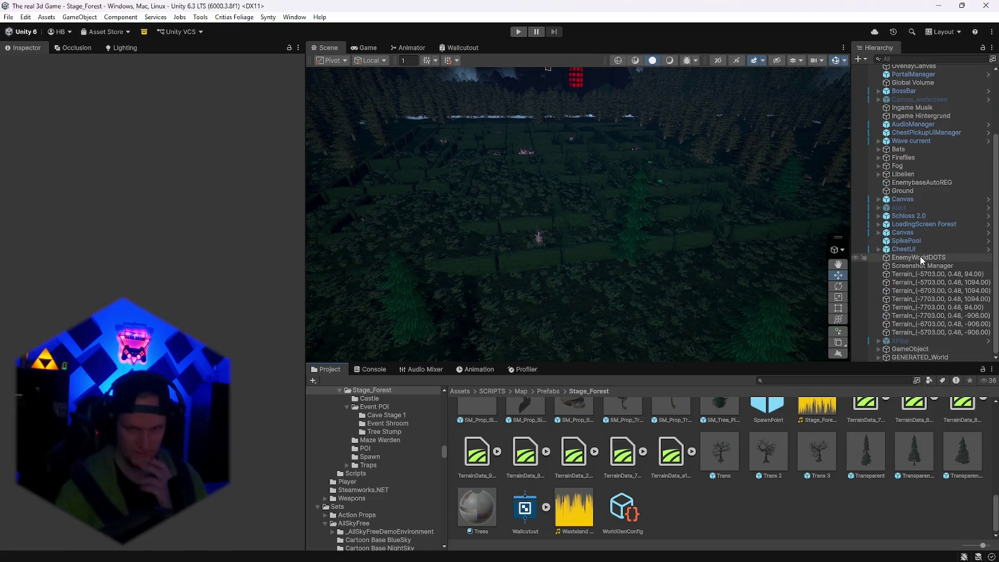
scroll(916, 257, up, 3)
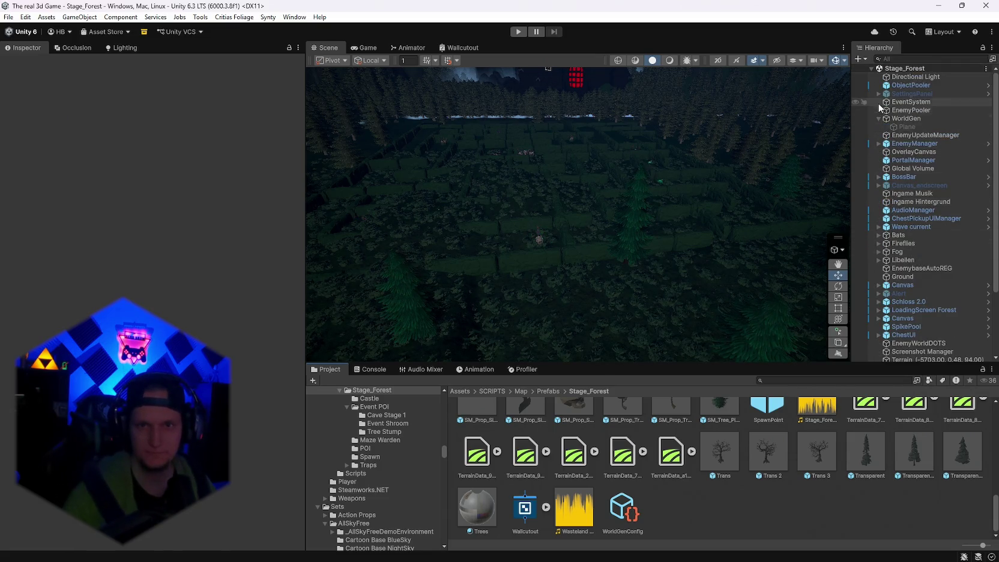
Check WorldGen's Map Generator, then review the WorldGenConfig tree and terrain settings.
click(879, 120)
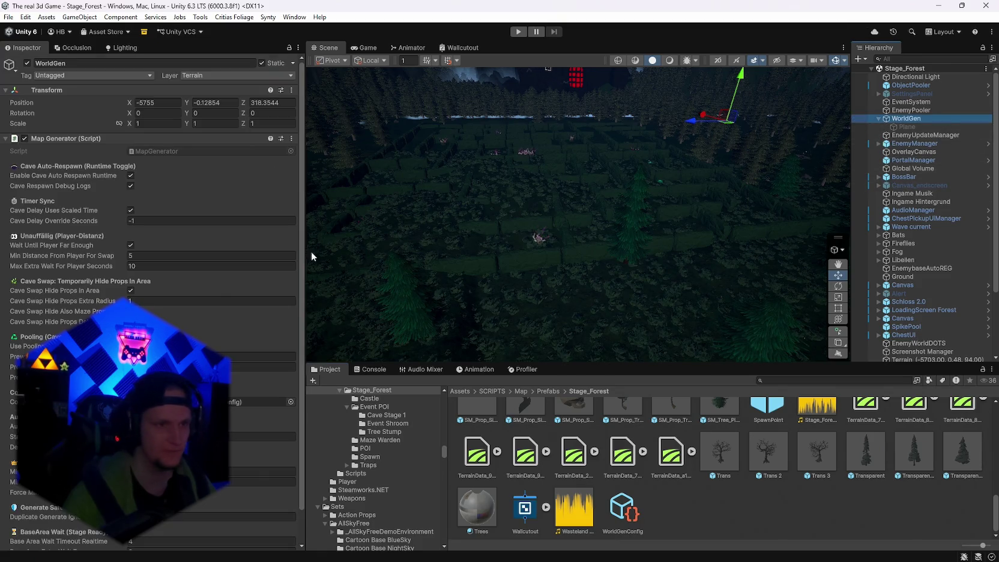
click(296, 138)
click(11, 140)
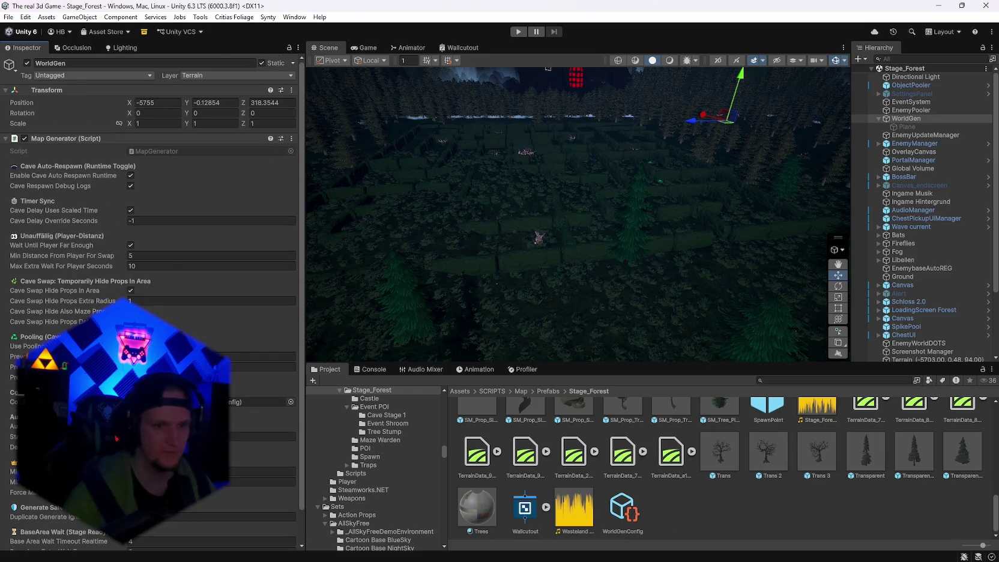
click(620, 509)
scroll(150, 240, down, 15)
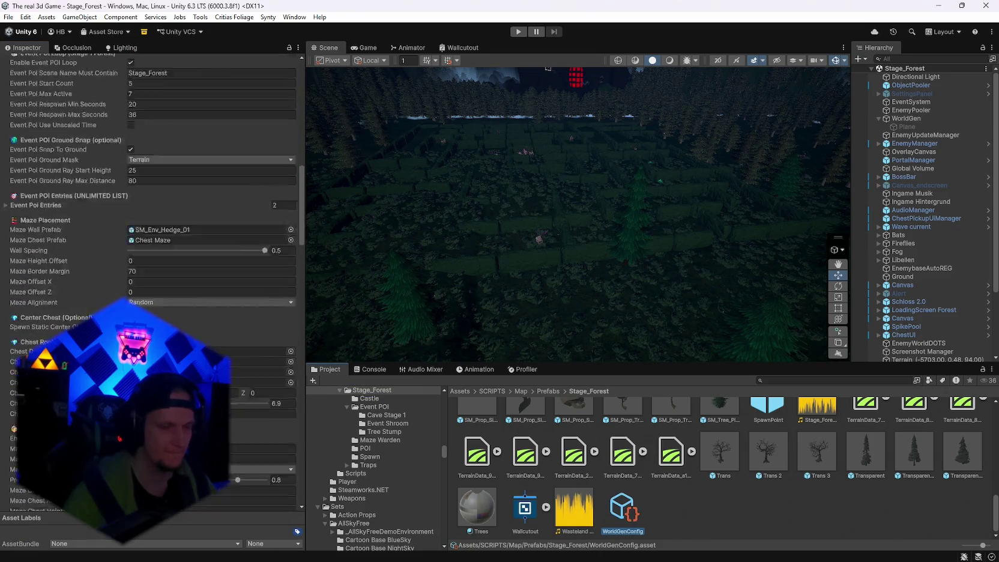
scroll(150, 240, down, 20)
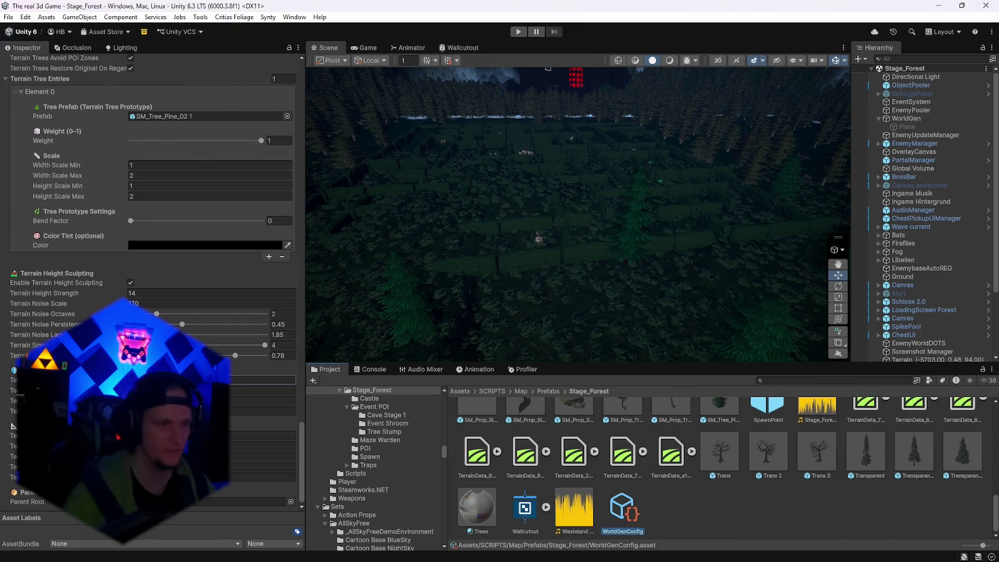
click(264, 379)
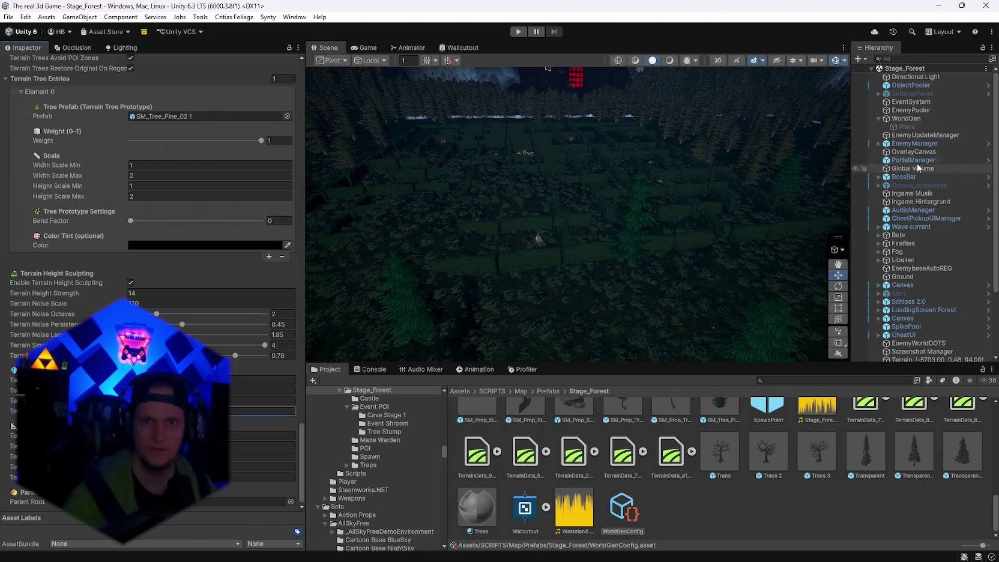
Run Generate World from WorldGen's Map Generator menu.
click(906, 118)
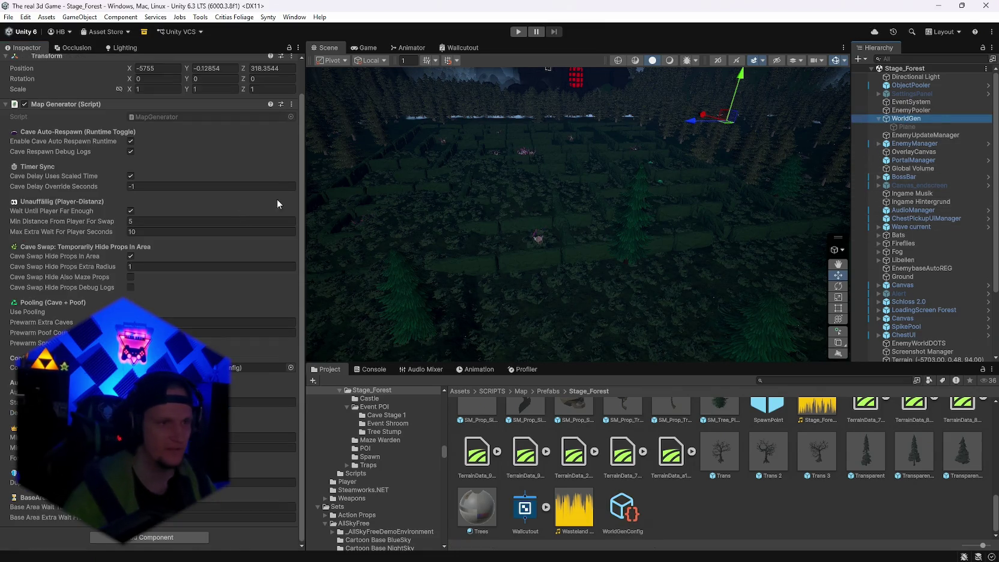
click(292, 105)
click(326, 264)
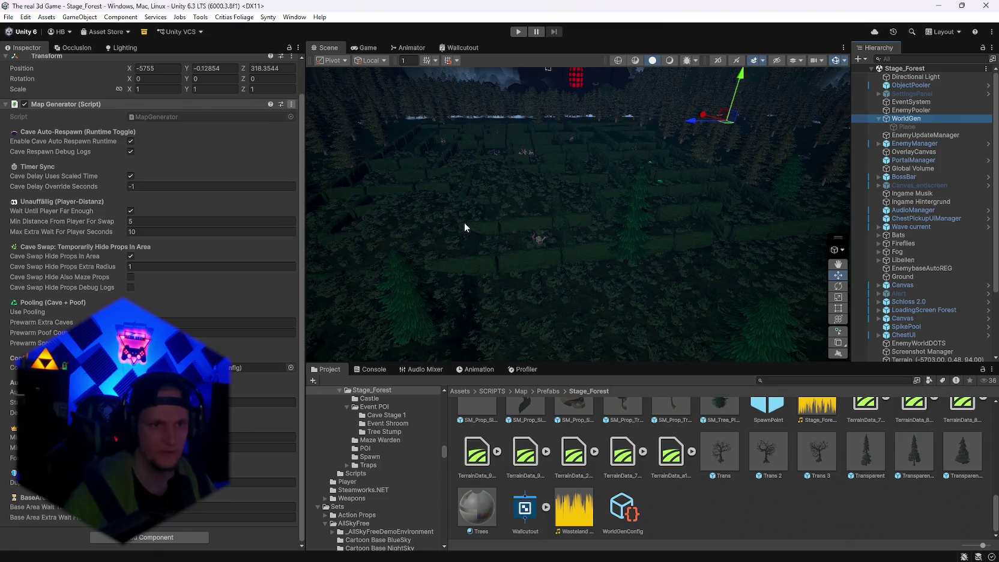
Fly the Scene camera over the forest and hedge maze, then down near the ground.
mouse_move(483, 229)
mouse_down()
mouse_move(628, 225)
mouse_move(671, 253)
mouse_move(479, 222)
mouse_move(753, 238)
mouse_move(511, 221)
mouse_move(403, 196)
mouse_move(420, 174)
mouse_move(540, 174)
mouse_up()
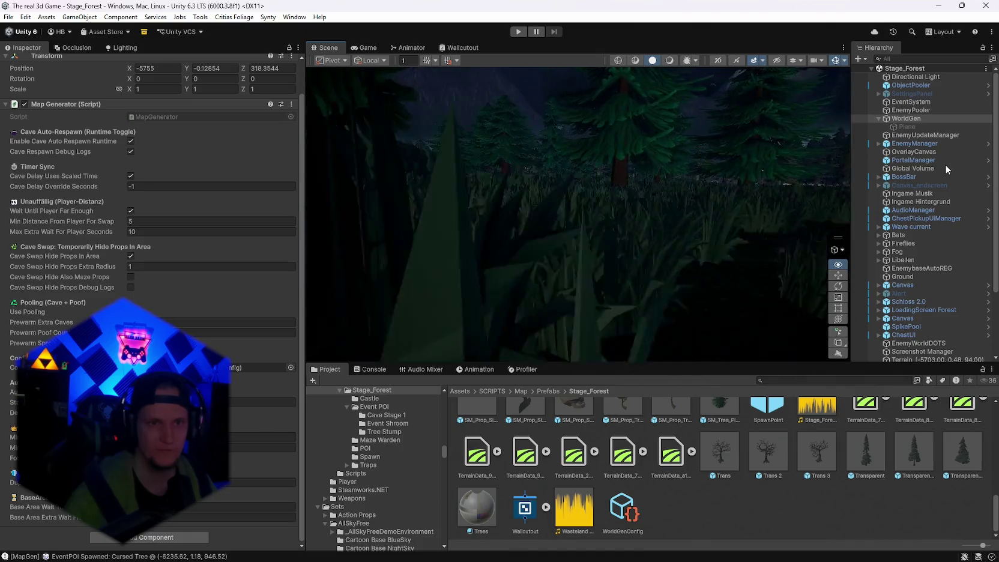
key(Down)
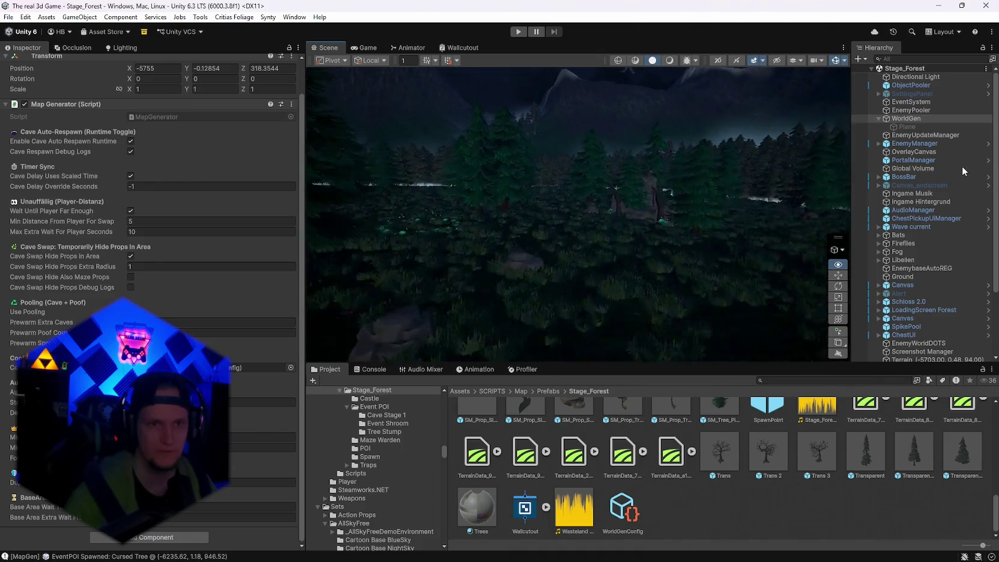
mouse_move(540, 180)
mouse_down()
mouse_move(624, 152)
mouse_move(636, 194)
mouse_move(509, 191)
mouse_move(457, 205)
mouse_move(439, 185)
mouse_move(427, 188)
mouse_move(412, 152)
mouse_move(381, 151)
mouse_move(358, 173)
mouse_move(56, 160)
mouse_move(26, 175)
mouse_move(910, 180)
mouse_move(11, 178)
mouse_move(59, 164)
mouse_move(690, 270)
mouse_move(891, 140)
mouse_up()
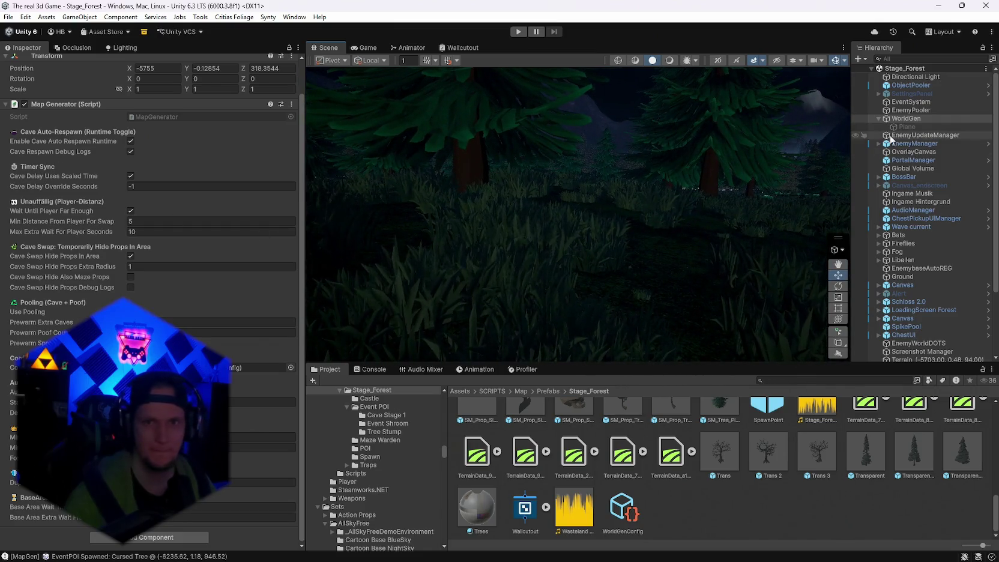
click(291, 104)
click(312, 269)
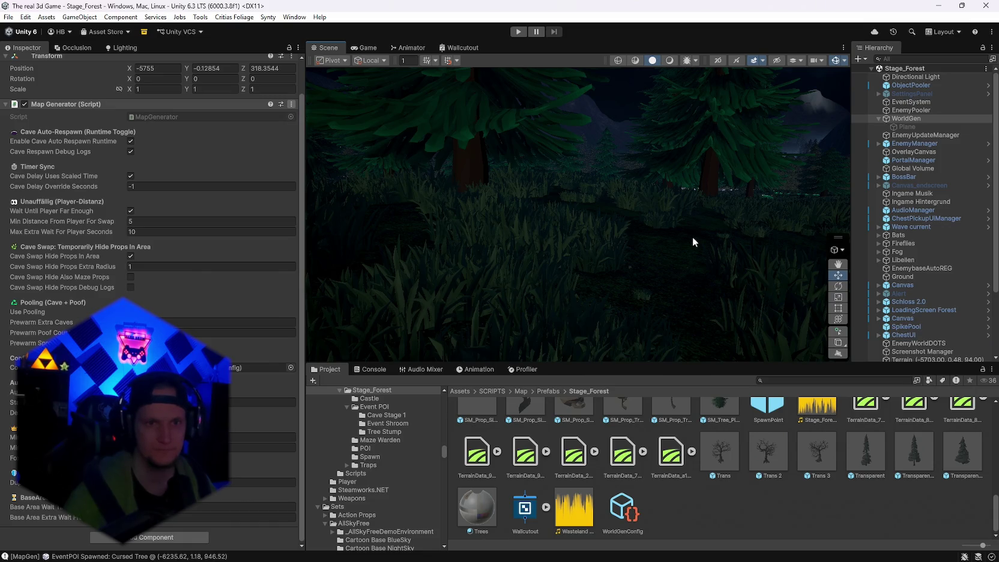
mouse_move(692, 238)
mouse_down()
mouse_move(368, 233)
mouse_move(746, 258)
mouse_move(408, 254)
mouse_move(481, 238)
mouse_move(390, 230)
mouse_move(105, 256)
mouse_move(108, 278)
mouse_move(192, 291)
mouse_move(140, 297)
mouse_move(664, 285)
mouse_move(646, 272)
mouse_move(720, 252)
mouse_move(807, 176)
mouse_move(236, 290)
mouse_move(271, 309)
mouse_move(228, 271)
mouse_move(168, 246)
mouse_move(143, 264)
mouse_move(182, 283)
mouse_move(164, 303)
mouse_move(13, 292)
mouse_move(568, 131)
mouse_move(526, 130)
mouse_move(528, 151)
mouse_move(597, 167)
mouse_move(431, 141)
mouse_move(408, 112)
mouse_move(472, 109)
mouse_up()
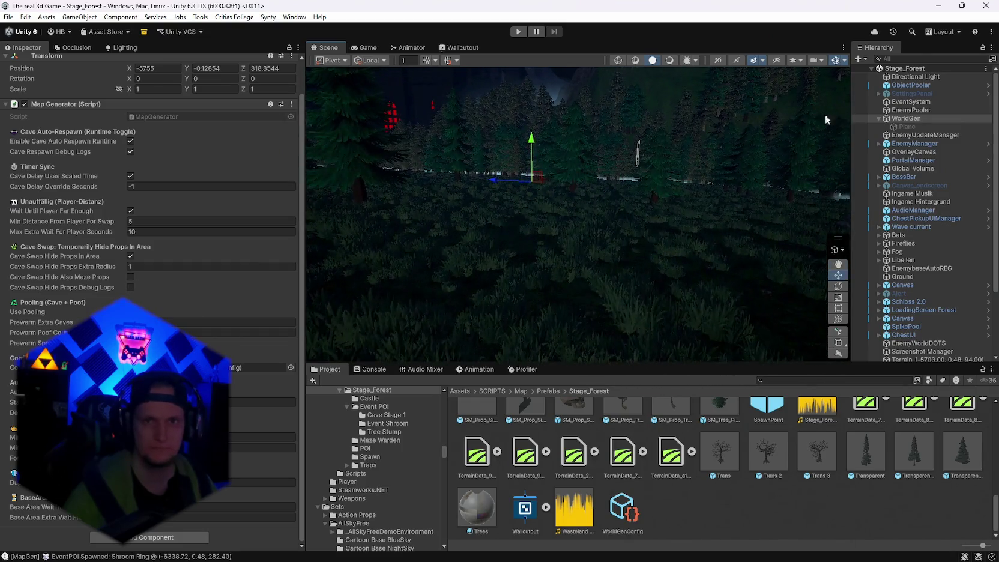
Regenerate the world for fresh trees and props, orbiting toward the mountains and pine forest.
click(291, 104)
click(310, 267)
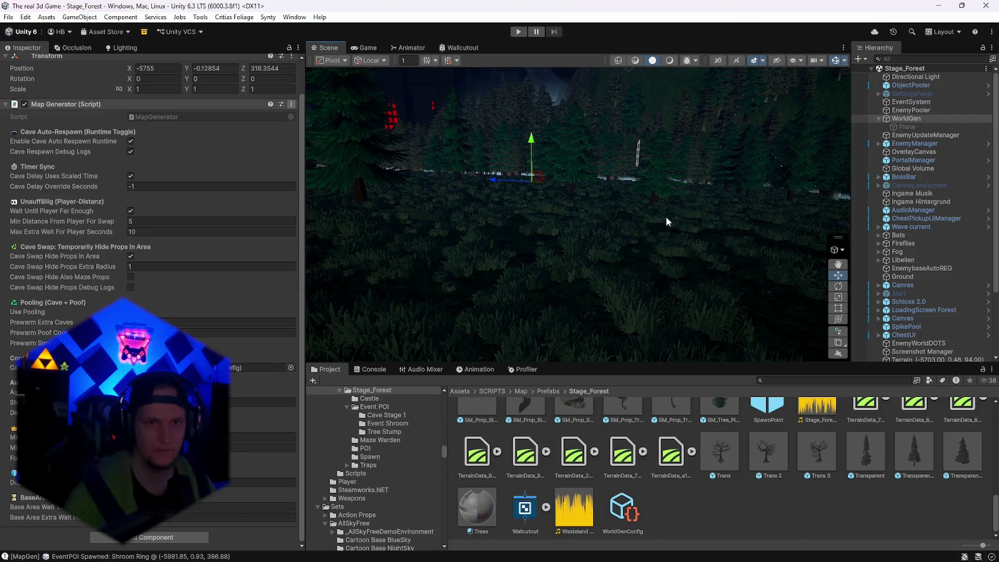
mouse_move(665, 216)
mouse_down()
mouse_move(810, 221)
mouse_move(314, 220)
mouse_move(273, 228)
mouse_move(380, 208)
mouse_move(195, 206)
mouse_move(579, 222)
mouse_move(519, 218)
mouse_move(549, 230)
mouse_move(481, 218)
mouse_move(643, 243)
mouse_move(552, 230)
mouse_move(390, 274)
mouse_move(504, 241)
mouse_move(380, 211)
mouse_move(847, 215)
mouse_up()
mouse_move(977, 225)
mouse_down()
mouse_move(94, 210)
mouse_move(218, 212)
mouse_move(263, 230)
mouse_move(134, 219)
mouse_move(360, 300)
mouse_move(611, 513)
mouse_up()
click(611, 513)
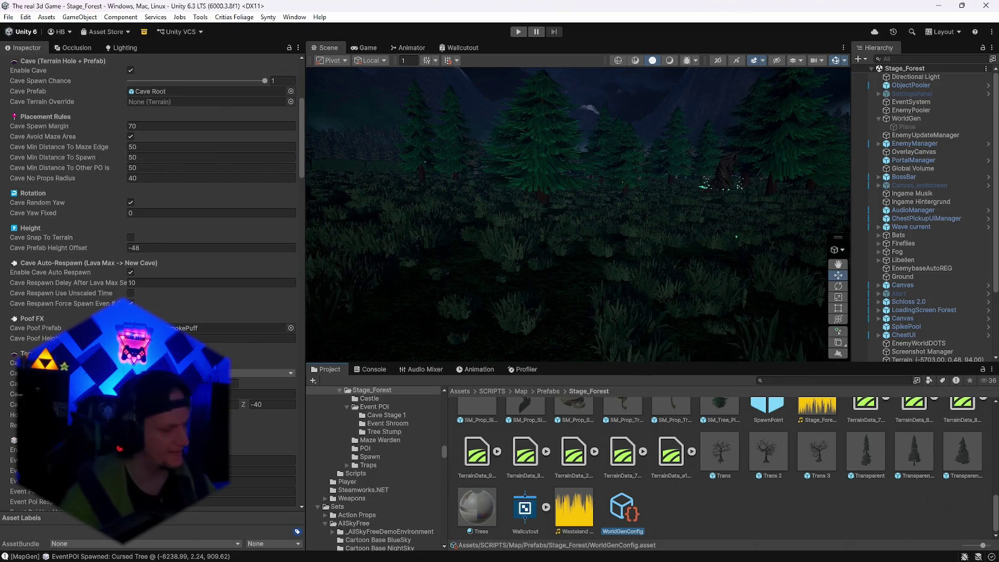
Review SM_Tree_Pine_02 tree entries and height sculpting (strength 14, noise scale 170), then screenshot.
scroll(150, 180, down, 4)
scroll(150, 282, down, 15)
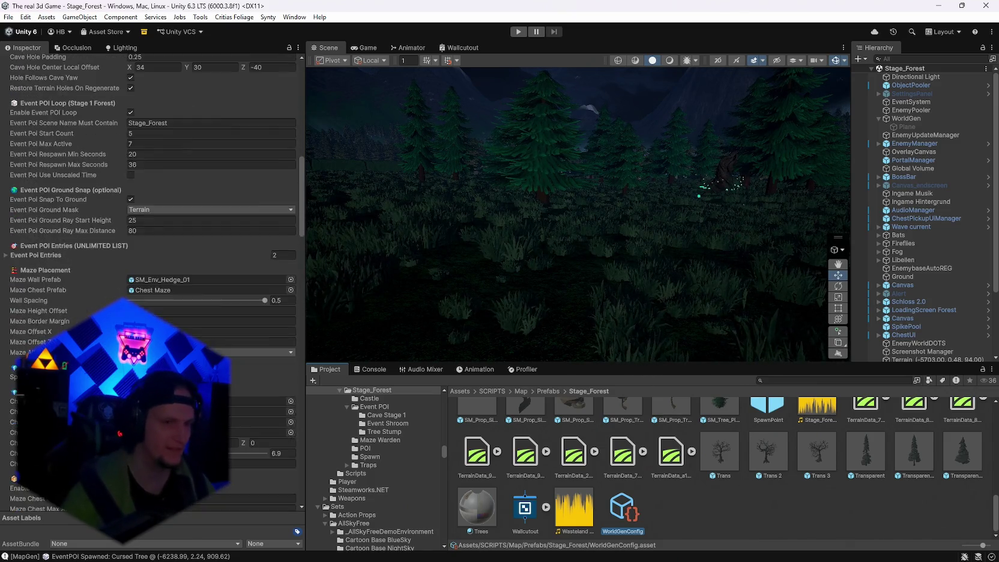
scroll(150, 282, down, 15)
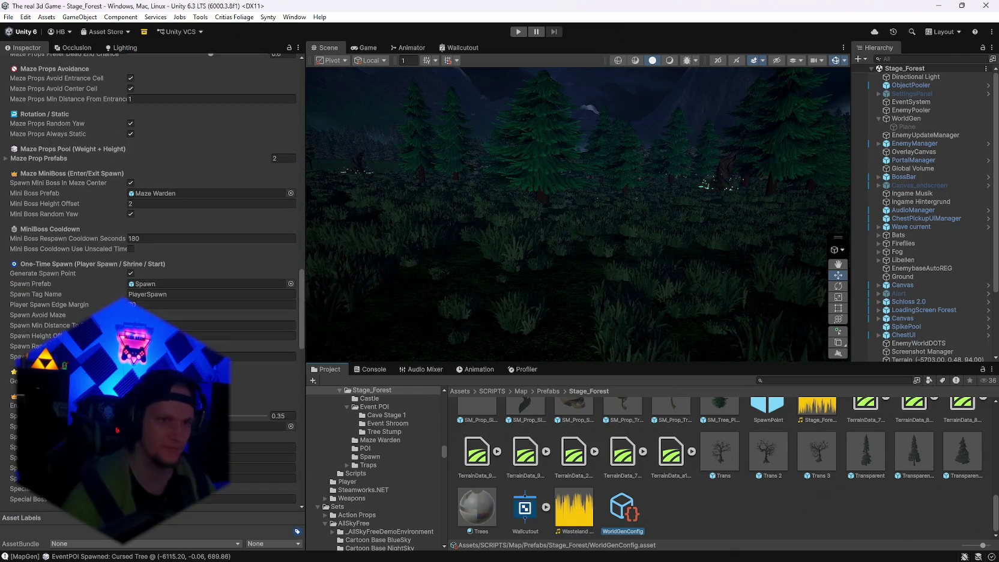
scroll(150, 282, down, 15)
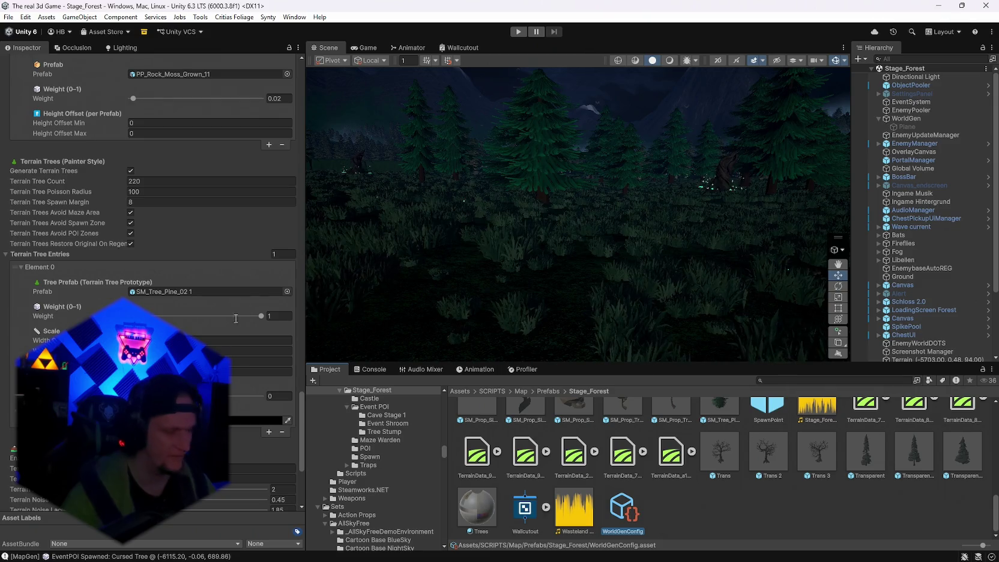
scroll(153, 240, down, 5)
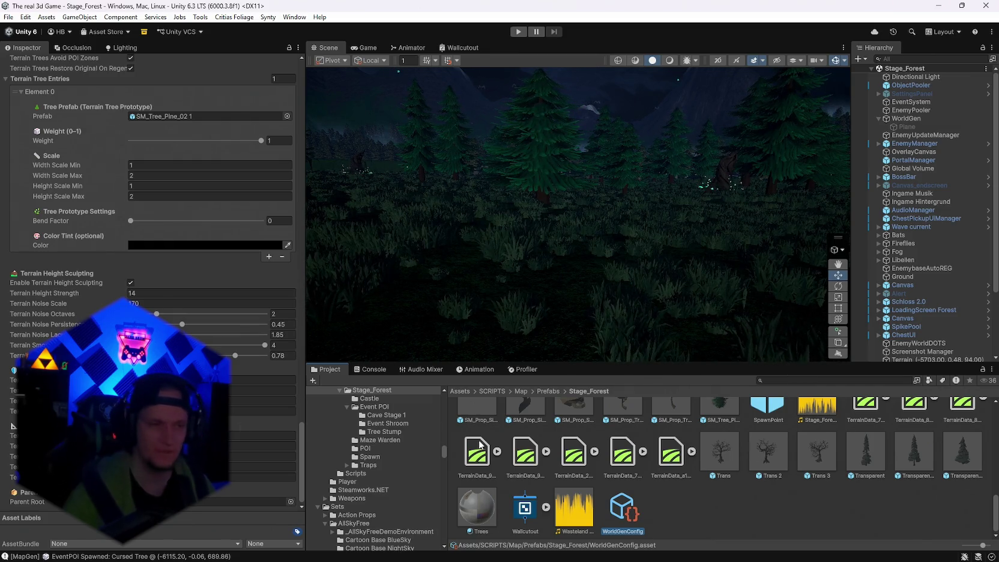
key(super+shift+s)
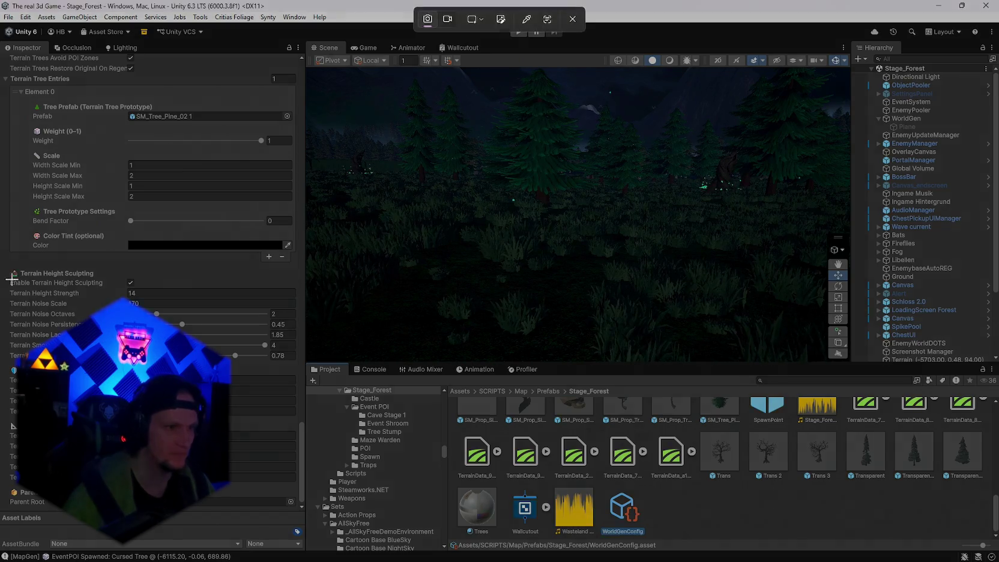
drag(5, 260, 300, 495)
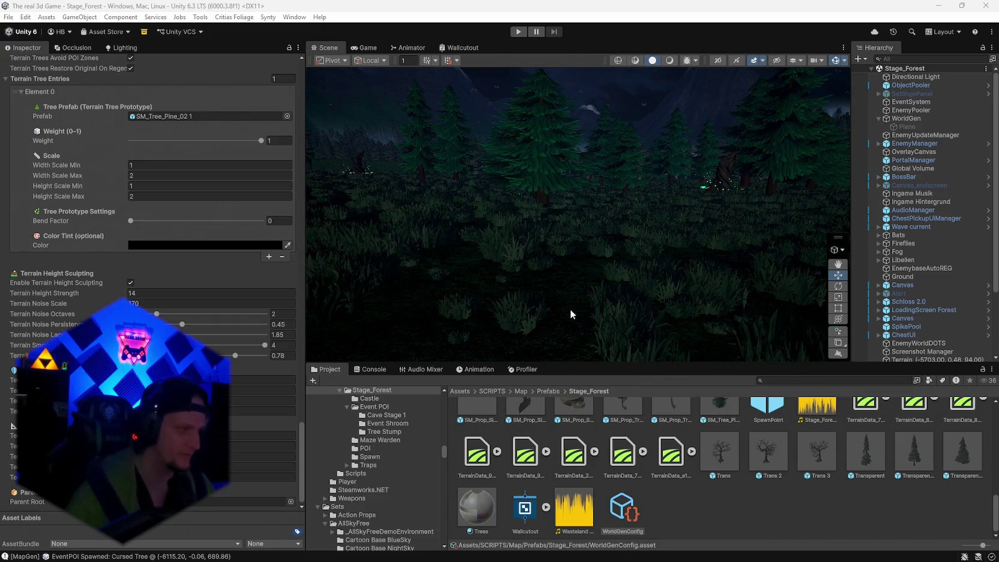
scroll(153, 282, up, 2)
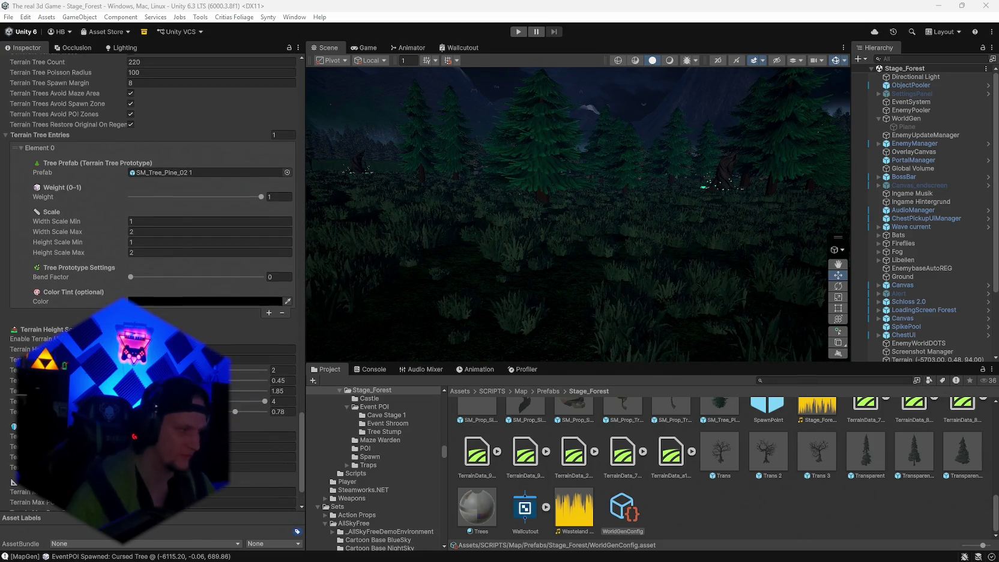
scroll(153, 282, up, 1)
scroll(153, 282, up, 2)
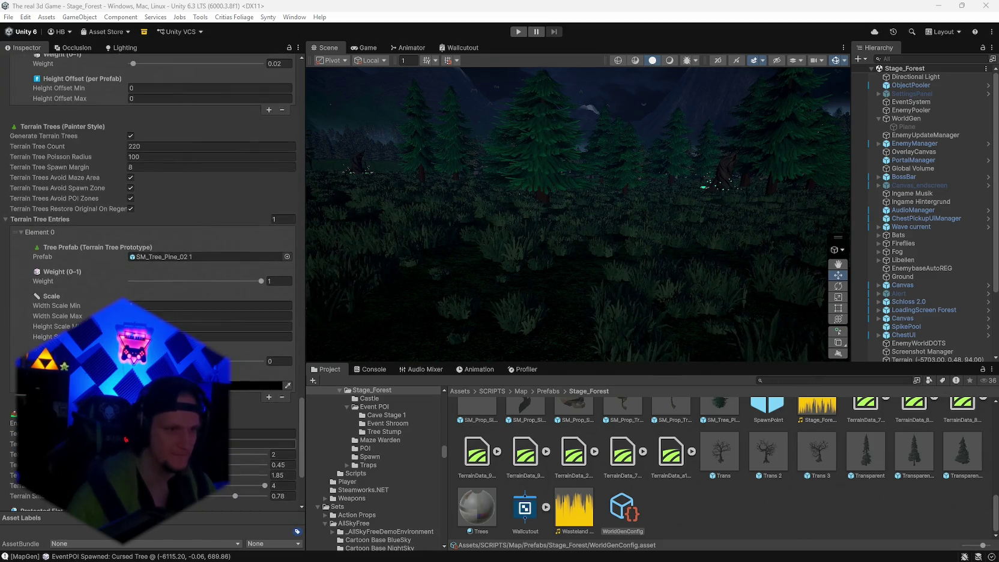
scroll(153, 282, up, 12)
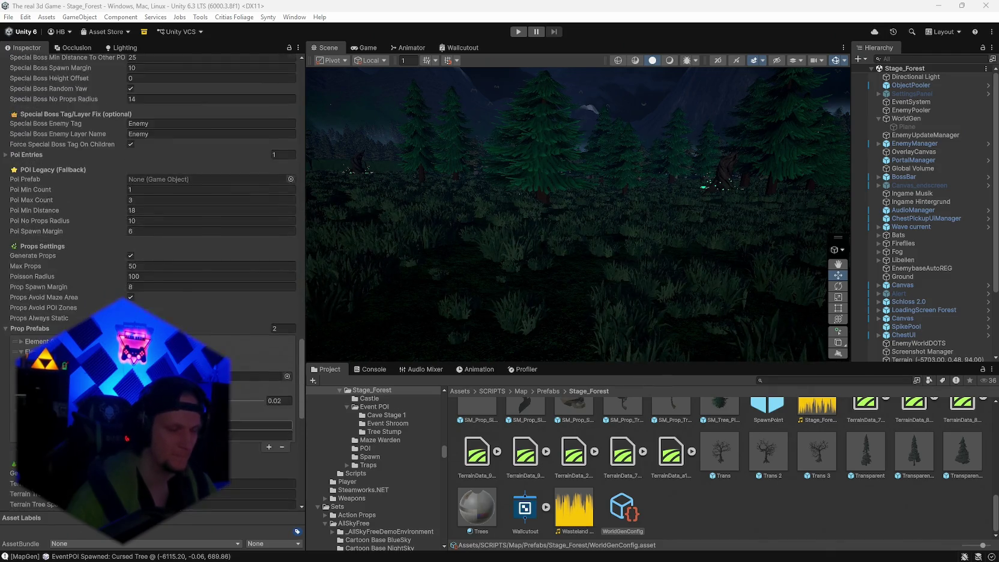
scroll(154, 282, down, 12)
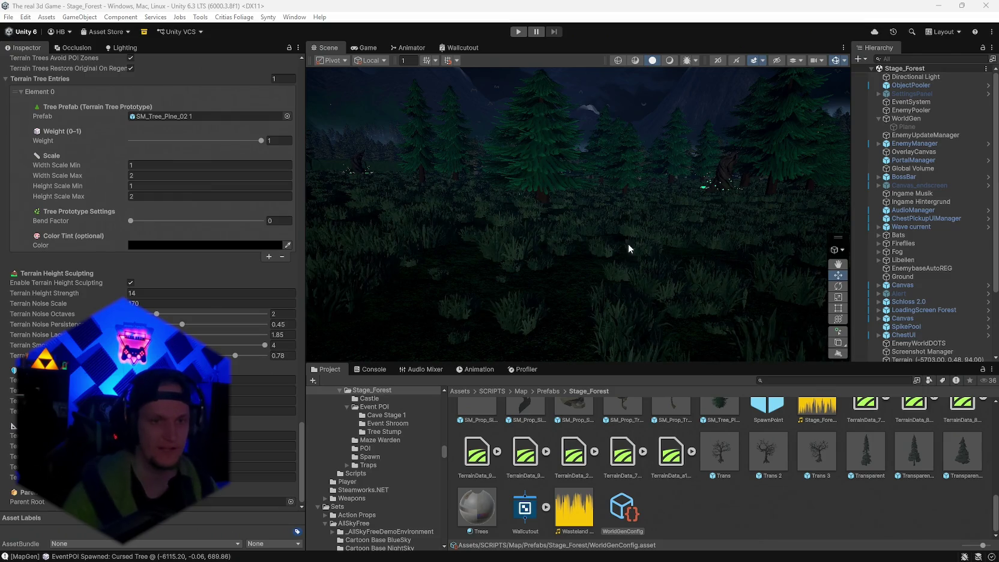
Fly the Scene camera over the forest, across the hedge maze toward the castle, and past a pine.
mouse_move(628, 243)
mouse_down()
mouse_move(719, 229)
mouse_move(714, 222)
mouse_move(737, 243)
mouse_move(506, 247)
mouse_move(835, 225)
mouse_move(347, 218)
mouse_move(375, 216)
mouse_move(336, 227)
mouse_up()
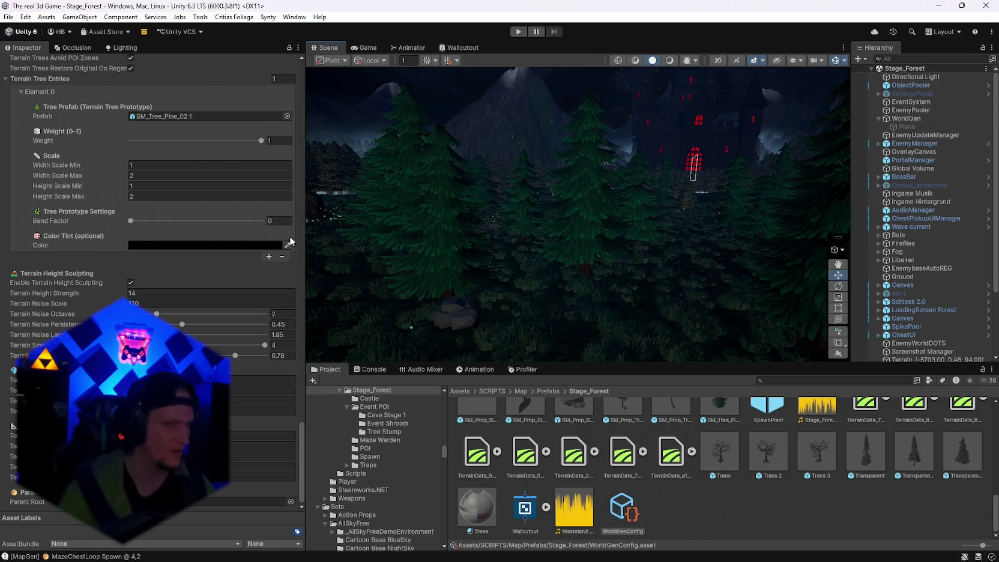
mouse_move(374, 254)
mouse_down()
mouse_move(653, 252)
mouse_move(598, 250)
mouse_move(629, 249)
mouse_move(613, 249)
mouse_move(624, 259)
mouse_move(598, 283)
mouse_move(556, 288)
mouse_up()
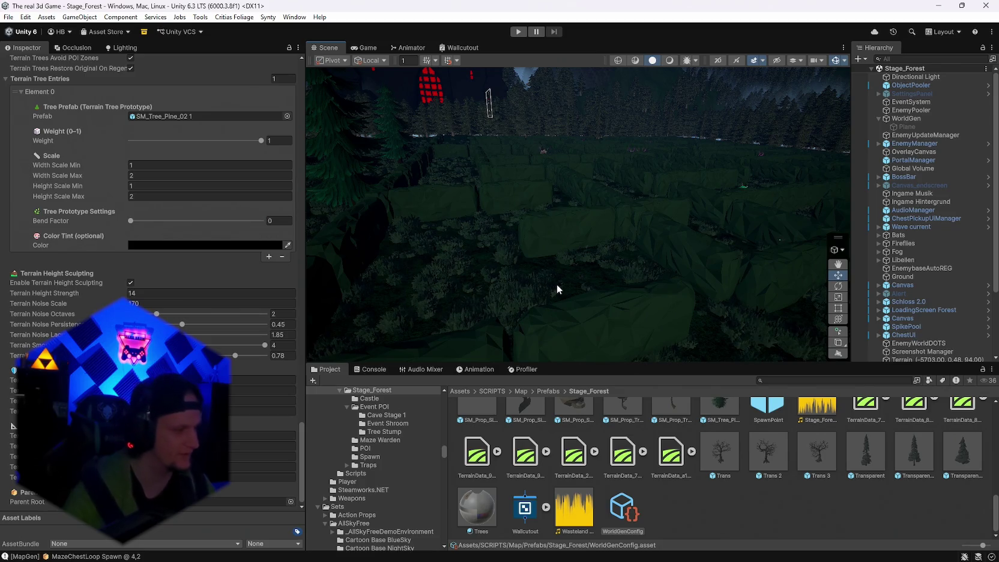
mouse_move(556, 288)
mouse_down()
mouse_move(684, 262)
mouse_move(759, 265)
mouse_move(522, 257)
mouse_move(501, 243)
mouse_move(397, 227)
mouse_up()
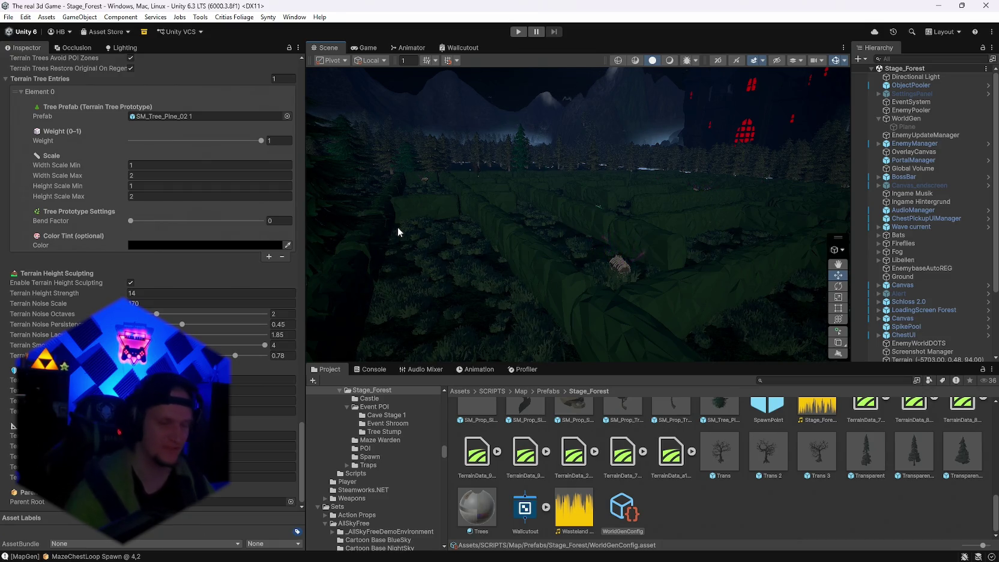
mouse_move(585, 209)
mouse_down()
mouse_move(390, 197)
mouse_move(406, 214)
mouse_move(510, 223)
mouse_move(481, 227)
mouse_move(580, 199)
mouse_move(532, 203)
mouse_move(622, 196)
mouse_move(824, 207)
mouse_move(388, 207)
mouse_move(383, 191)
mouse_move(452, 207)
mouse_move(351, 202)
mouse_up()
key(s)
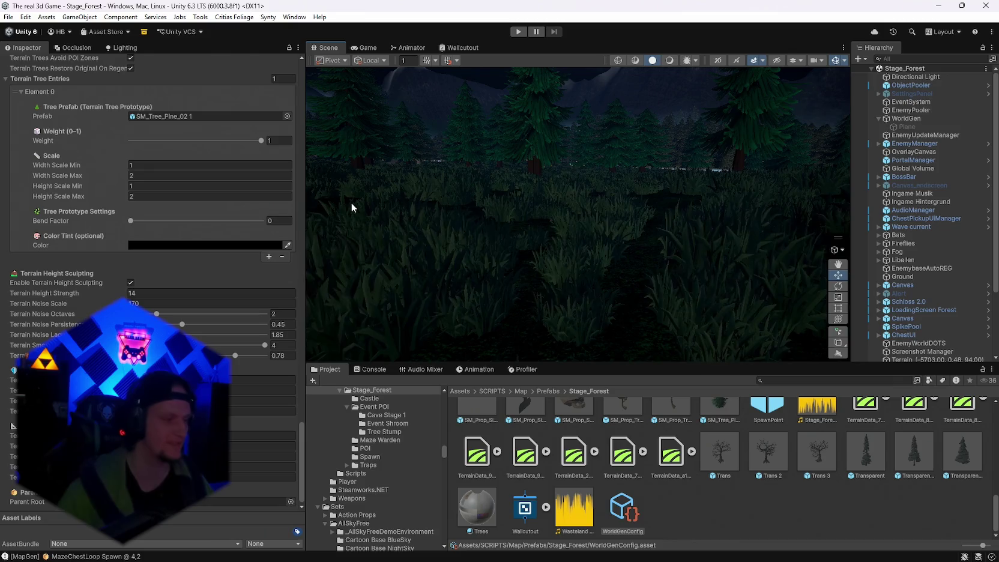
Fly the Scene camera through the forest, down into the cave, and back out.
mouse_move(513, 242)
mouse_down()
mouse_move(822, 243)
mouse_move(720, 231)
mouse_up()
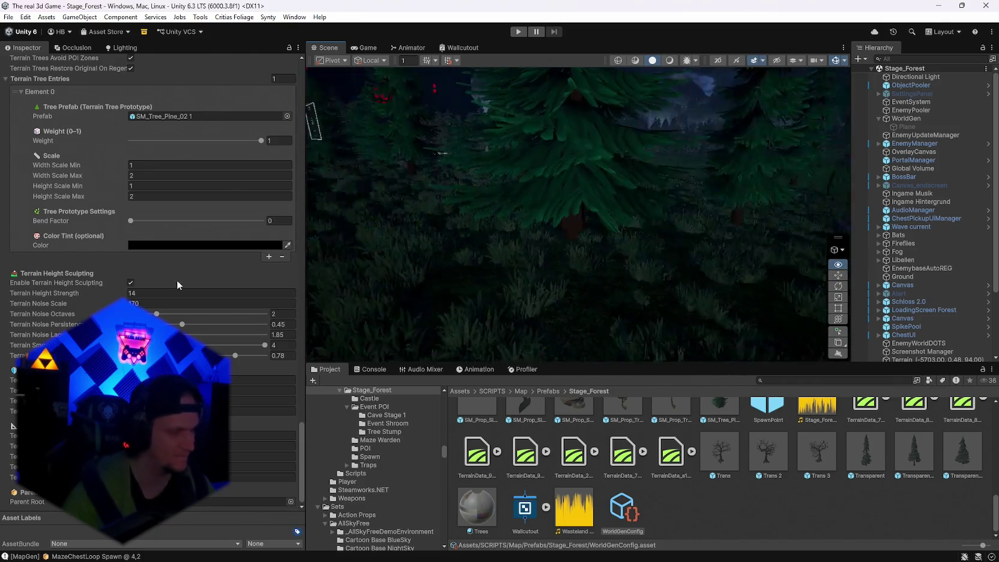
mouse_move(468, 264)
mouse_down()
mouse_move(440, 252)
mouse_move(505, 264)
mouse_move(517, 286)
mouse_move(445, 366)
mouse_up()
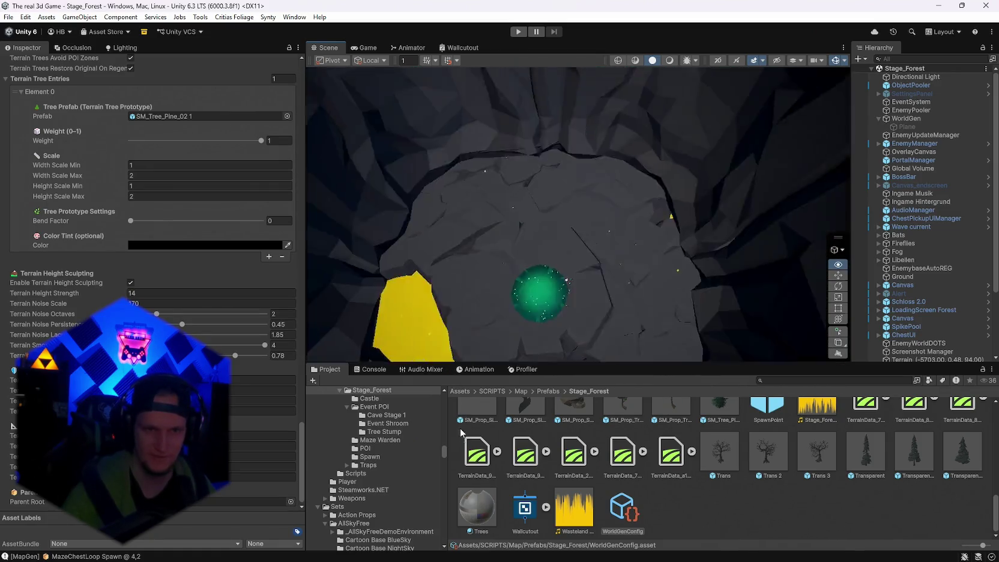
mouse_move(460, 427)
mouse_down()
mouse_move(299, 425)
mouse_move(262, 345)
mouse_move(170, 306)
mouse_up()
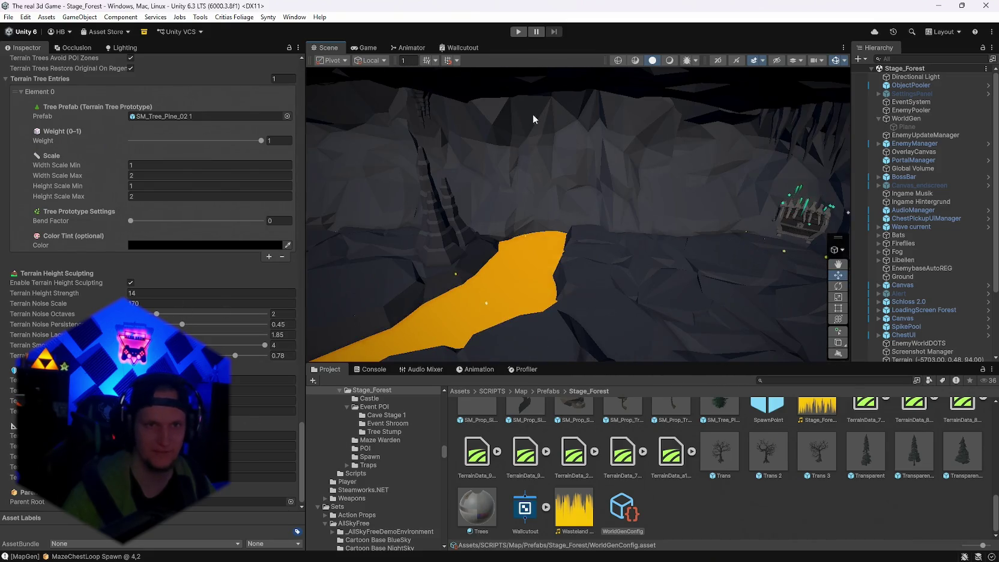
click(669, 60)
mouse_move(600, 150)
mouse_down()
mouse_move(296, 132)
mouse_move(273, 88)
mouse_move(365, 47)
mouse_move(480, 171)
mouse_move(528, 168)
mouse_move(426, 170)
mouse_move(768, 197)
mouse_up()
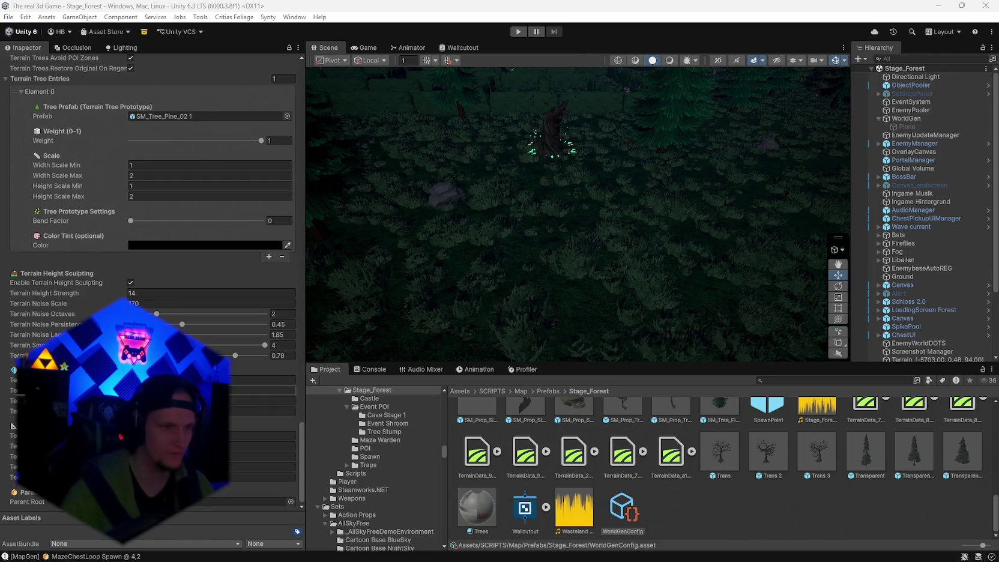
click(264, 380)
key(Tab)
key(Tab)
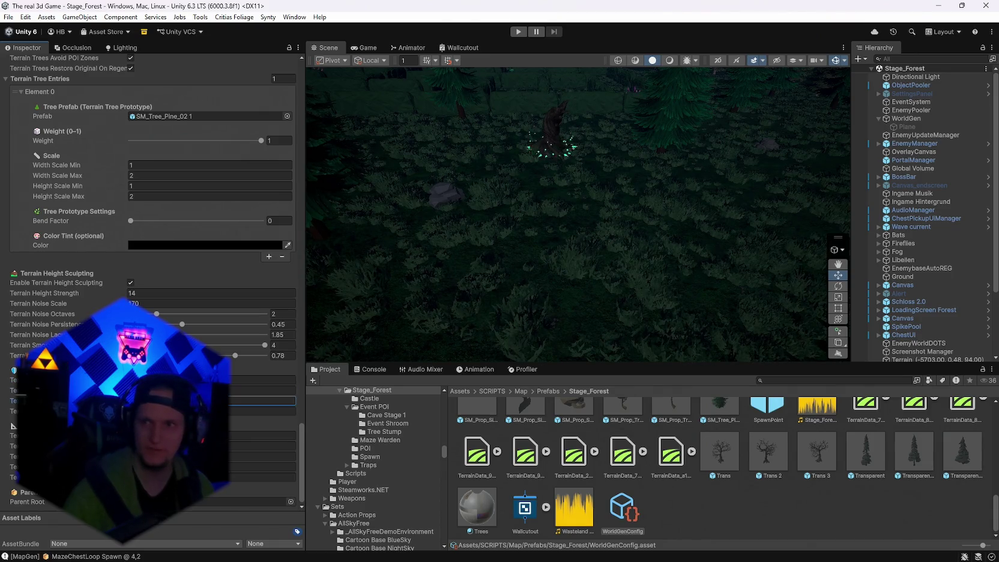
click(264, 411)
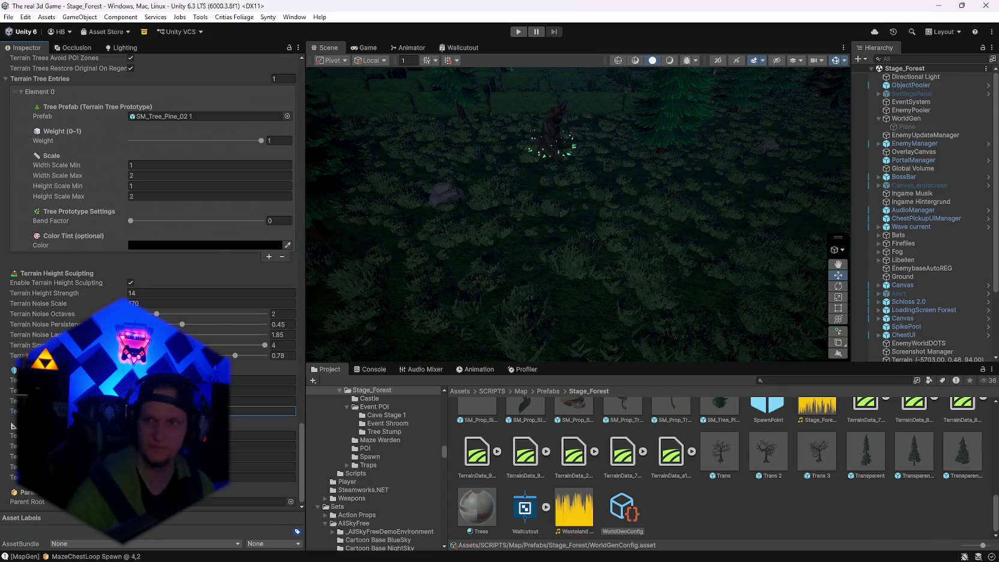
click(264, 435)
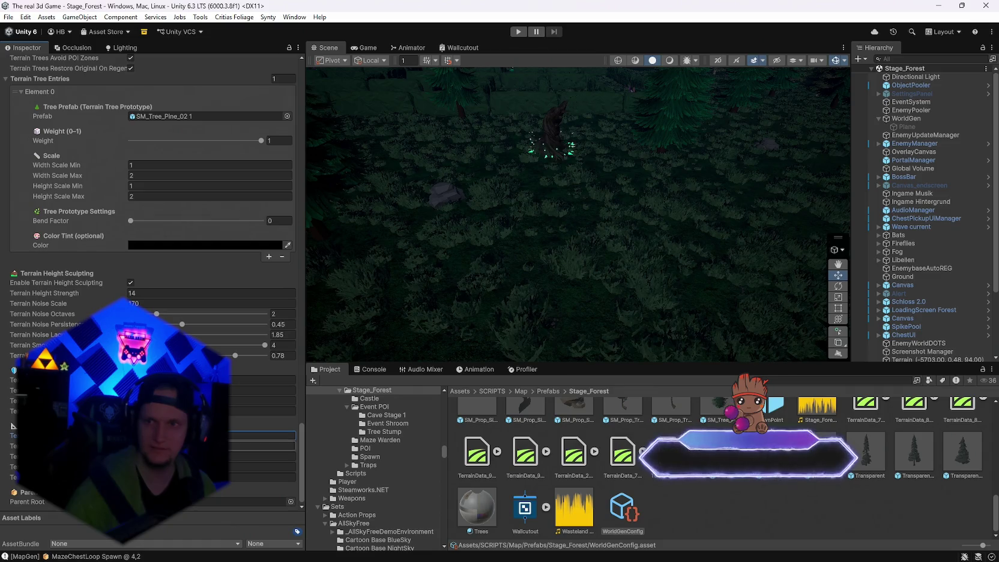
click(264, 446)
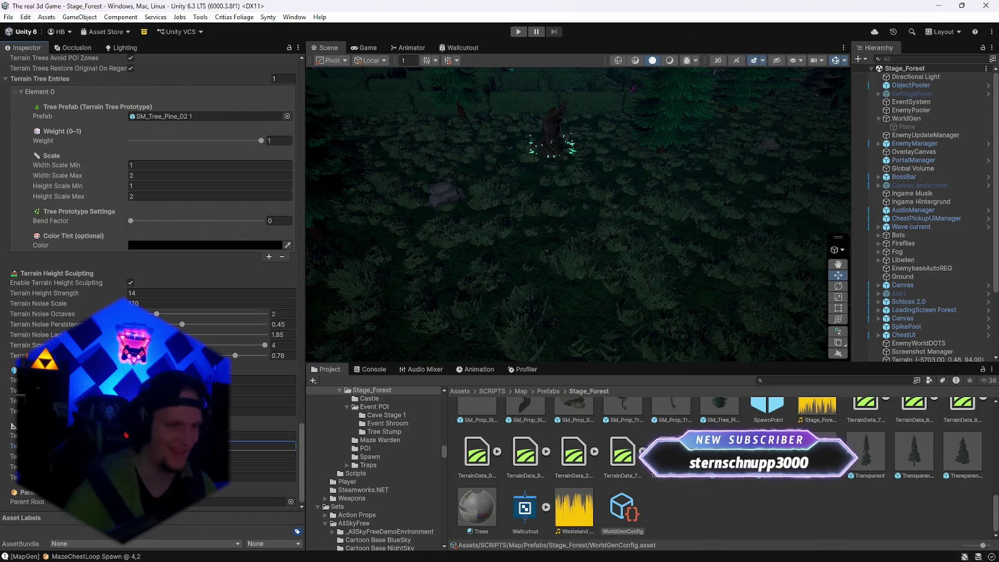
click(264, 456)
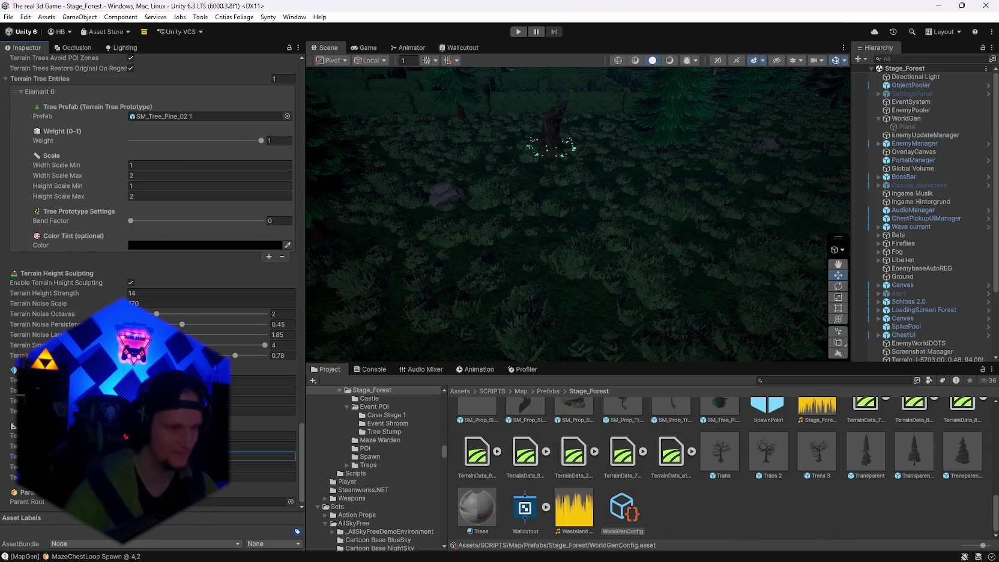
click(264, 466)
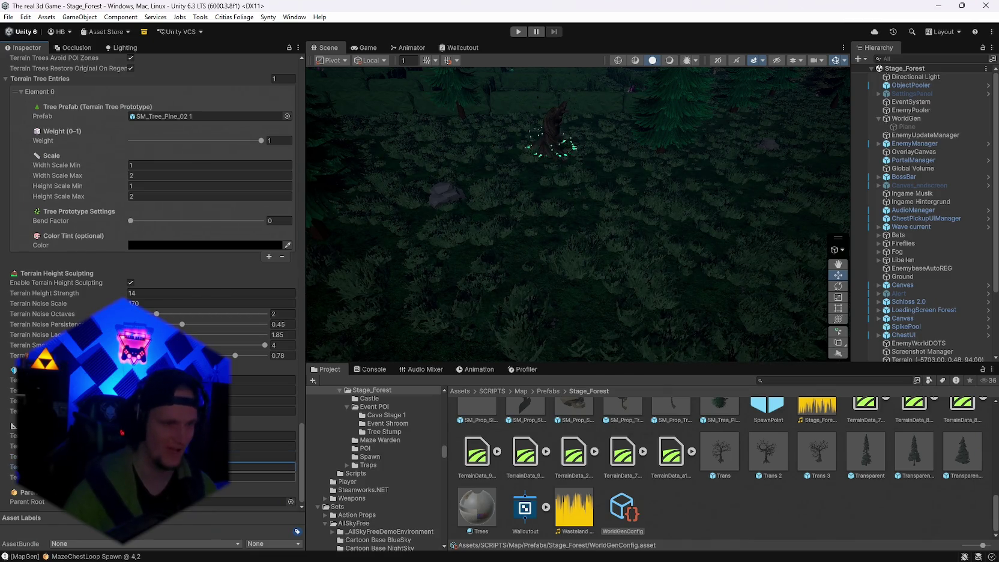
click(264, 476)
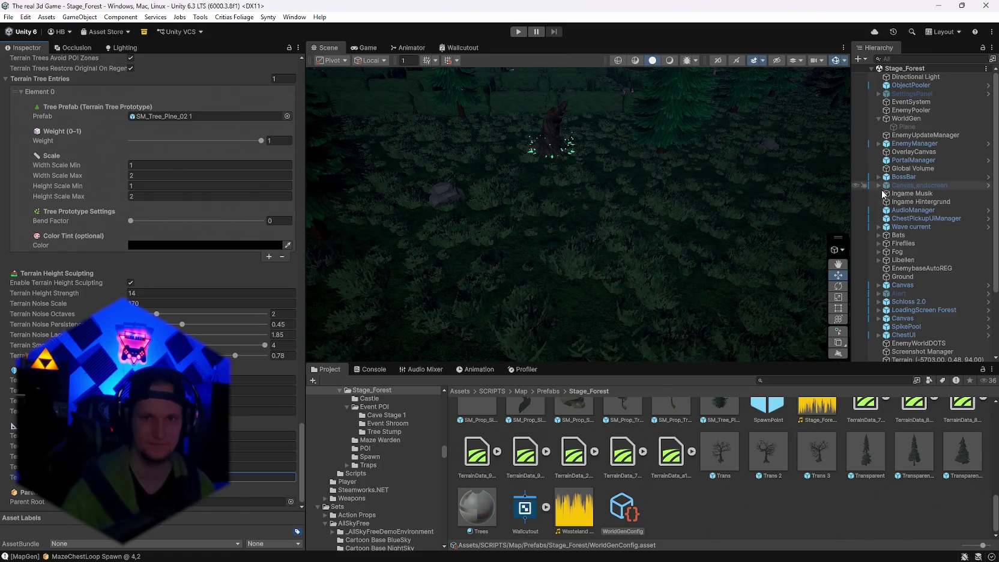
click(908, 119)
scroll(242, 136, up, 1)
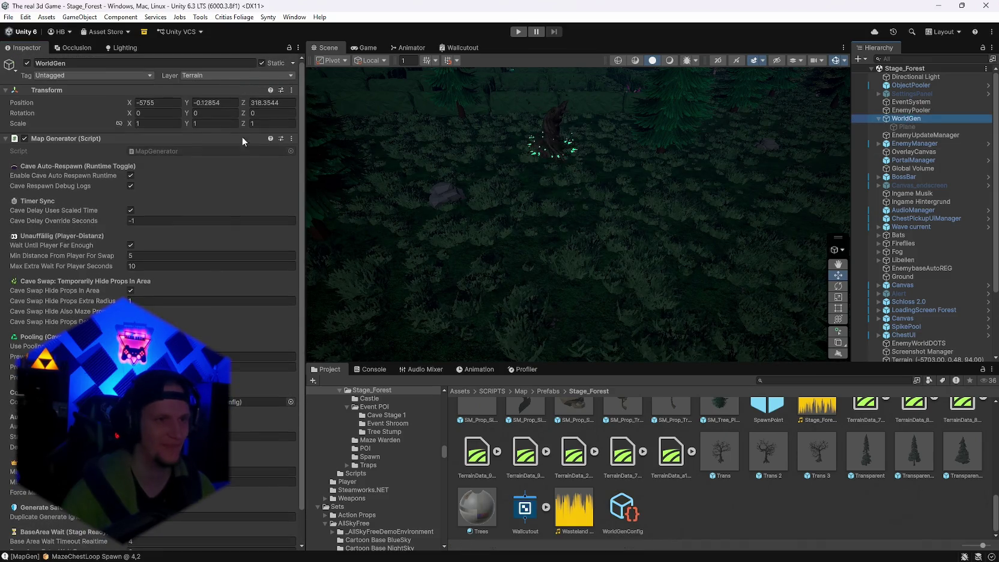
click(291, 138)
click(396, 299)
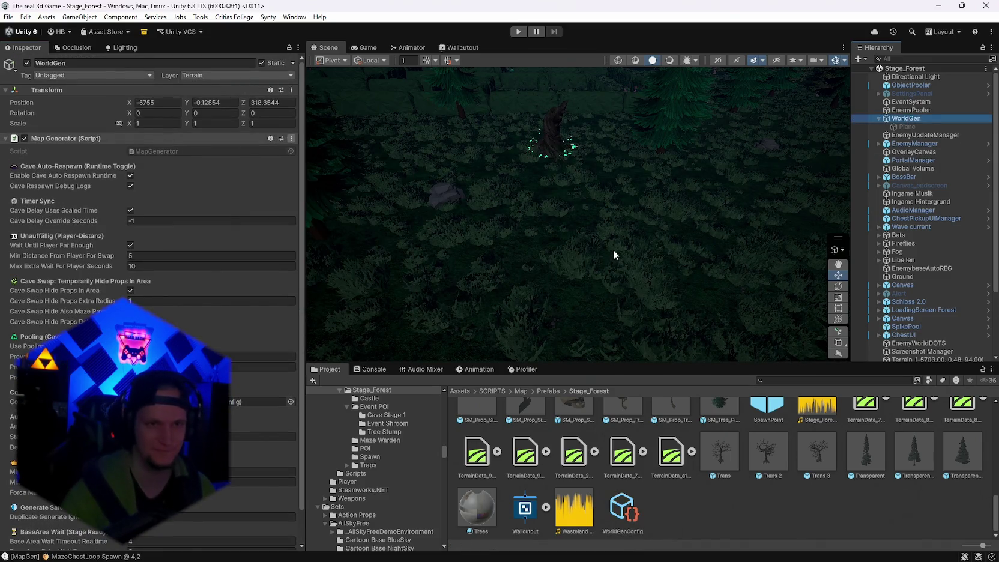
mouse_move(668, 273)
mouse_down()
mouse_move(675, 266)
mouse_move(658, 193)
mouse_move(802, 185)
mouse_move(742, 202)
mouse_move(752, 223)
mouse_move(818, 218)
mouse_move(782, 229)
mouse_move(744, 219)
mouse_up()
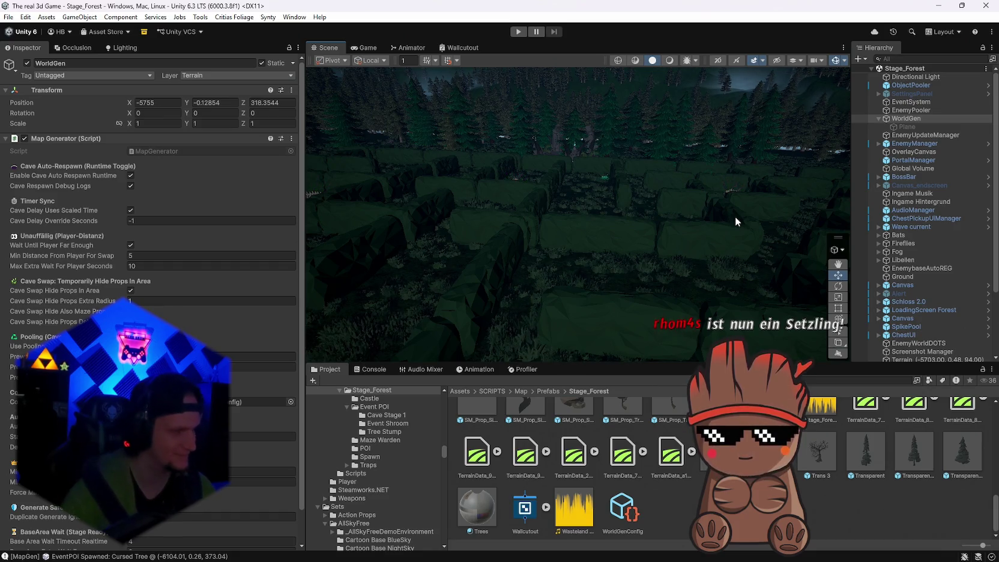
mouse_move(722, 264)
mouse_down()
mouse_move(774, 279)
mouse_move(419, 238)
mouse_move(464, 230)
mouse_move(323, 216)
mouse_move(215, 209)
mouse_move(144, 232)
mouse_move(960, 240)
mouse_move(24, 245)
mouse_move(960, 243)
mouse_move(42, 241)
mouse_move(565, 232)
mouse_move(568, 252)
mouse_move(765, 346)
mouse_move(638, 311)
mouse_up()
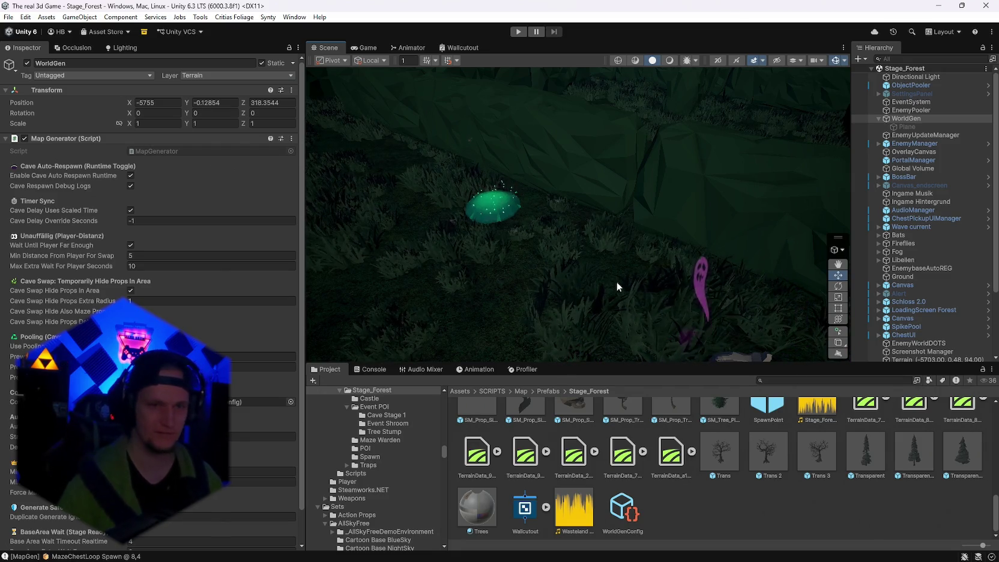
mouse_move(616, 281)
mouse_down()
mouse_move(539, 208)
mouse_move(424, 247)
mouse_move(691, 209)
mouse_move(513, 197)
mouse_up()
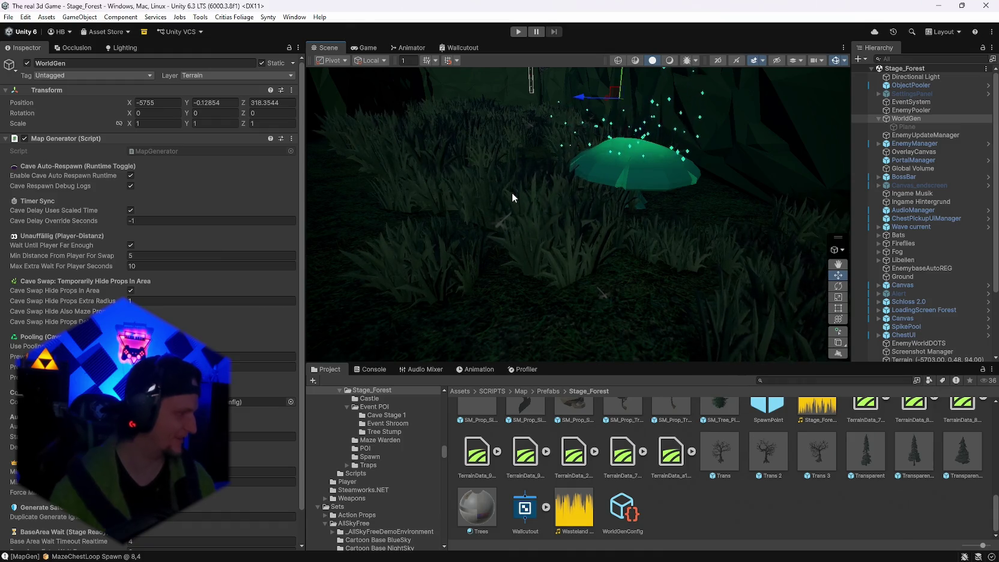
mouse_move(541, 195)
mouse_down()
mouse_move(582, 178)
mouse_move(642, 180)
mouse_move(855, 209)
mouse_move(942, 171)
mouse_move(957, 81)
mouse_move(595, 198)
mouse_move(599, 168)
mouse_move(456, 196)
mouse_move(539, 223)
mouse_move(541, 198)
mouse_move(608, 157)
mouse_up()
click(668, 60)
mouse_move(638, 193)
mouse_down()
mouse_move(13, 186)
mouse_move(307, 334)
mouse_move(492, 252)
mouse_move(630, 210)
mouse_move(736, 194)
mouse_move(840, 198)
mouse_move(61, 203)
mouse_move(142, 213)
mouse_move(28, 215)
mouse_move(67, 236)
mouse_move(565, 75)
mouse_up()
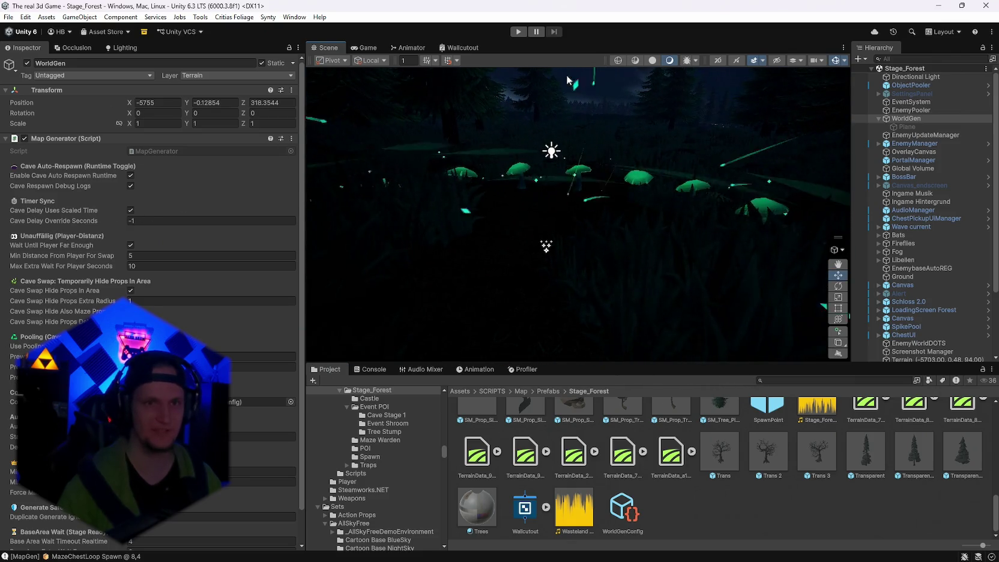
click(653, 60)
mouse_move(668, 155)
mouse_down()
mouse_move(769, 145)
mouse_move(678, 152)
mouse_move(744, 172)
mouse_move(825, 168)
mouse_move(755, 178)
mouse_move(698, 160)
mouse_move(504, 149)
mouse_move(609, 142)
mouse_move(825, 199)
mouse_move(374, 161)
mouse_move(354, 160)
mouse_move(312, 188)
mouse_move(341, 214)
mouse_move(422, 226)
mouse_move(392, 244)
mouse_up()
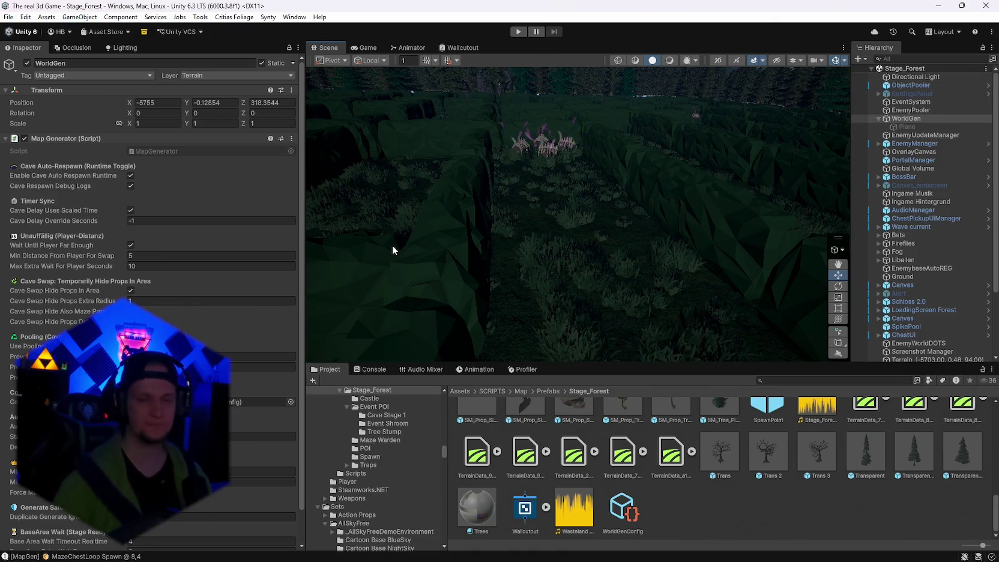
mouse_move(391, 245)
mouse_down()
mouse_move(573, 114)
mouse_move(630, 117)
mouse_move(593, 140)
mouse_up()
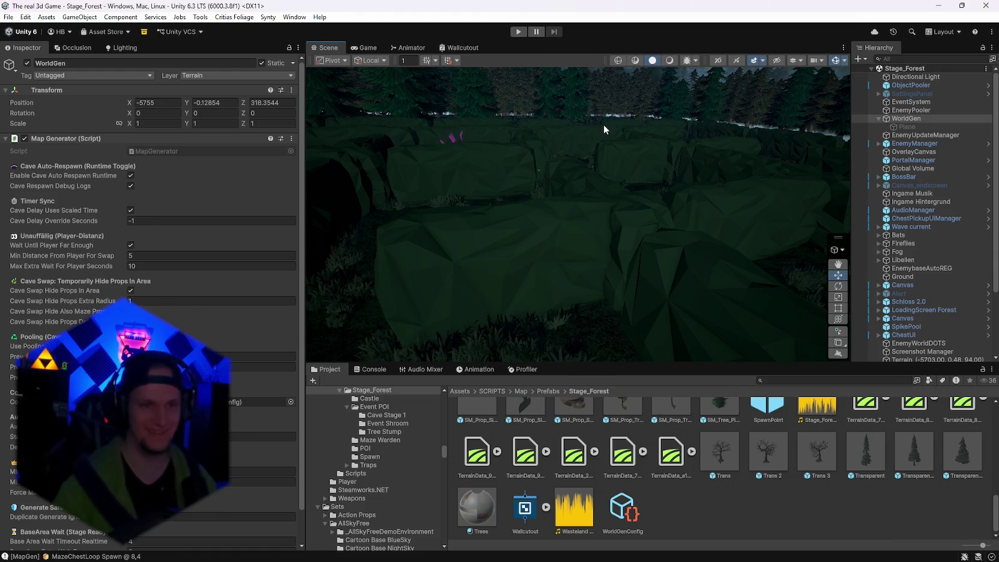
mouse_move(603, 125)
mouse_down()
mouse_move(531, 174)
mouse_move(357, 151)
mouse_move(350, 160)
mouse_move(322, 148)
mouse_move(91, 143)
mouse_move(850, 189)
mouse_move(653, 146)
mouse_up()
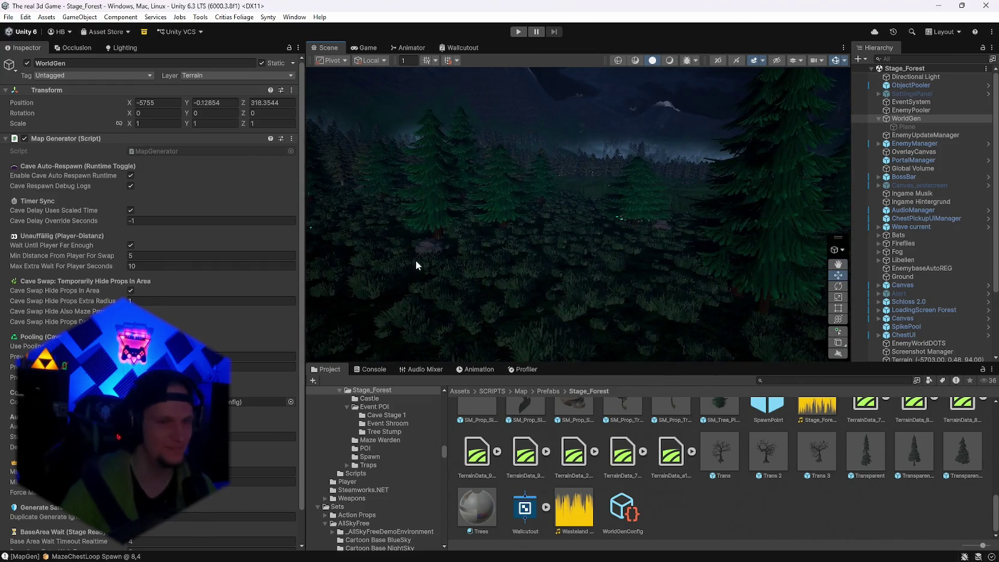
Run Generate World on the Map Generator and look around the new forest layout.
click(291, 138)
click(315, 299)
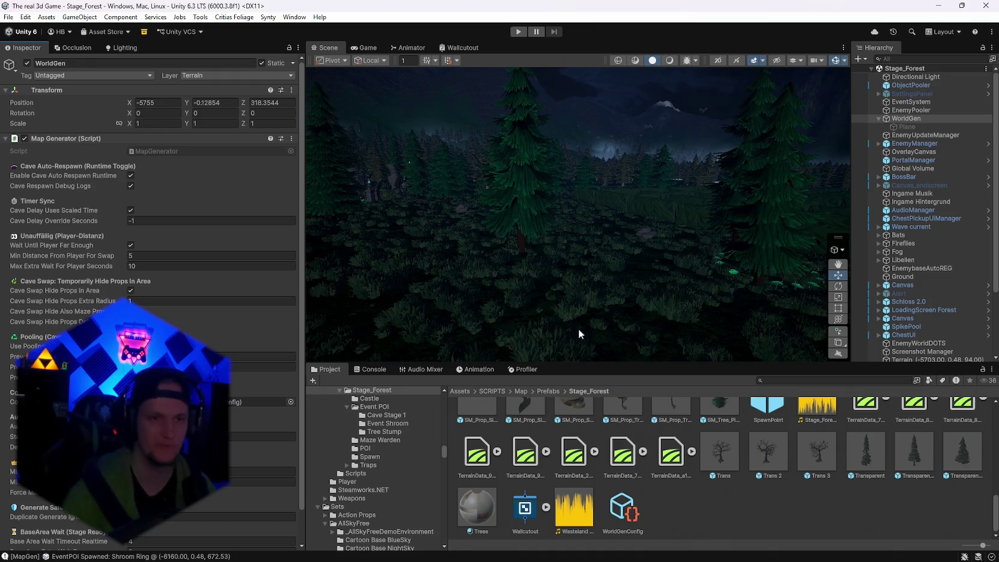
mouse_move(580, 330)
mouse_down()
mouse_move(696, 258)
mouse_move(769, 252)
mouse_move(791, 261)
mouse_move(674, 243)
mouse_move(713, 229)
mouse_move(535, 223)
mouse_move(591, 216)
mouse_move(441, 282)
mouse_move(542, 259)
mouse_move(331, 253)
mouse_move(438, 264)
mouse_move(190, 238)
mouse_move(187, 254)
mouse_move(262, 265)
mouse_move(237, 260)
mouse_move(244, 265)
mouse_move(66, 295)
mouse_move(914, 281)
mouse_move(915, 269)
mouse_move(228, 232)
mouse_move(303, 236)
mouse_move(143, 240)
mouse_move(124, 250)
mouse_move(25, 239)
mouse_move(985, 237)
mouse_move(903, 248)
mouse_move(947, 255)
mouse_move(641, 254)
mouse_move(709, 241)
mouse_move(564, 203)
mouse_move(325, 264)
mouse_move(412, 265)
mouse_move(120, 231)
mouse_move(41, 237)
mouse_move(913, 240)
mouse_move(228, 234)
mouse_move(263, 228)
mouse_move(360, 243)
mouse_move(492, 276)
mouse_up()
Set WorldGenConfig's Terrain Height Strength to 28.
click(622, 510)
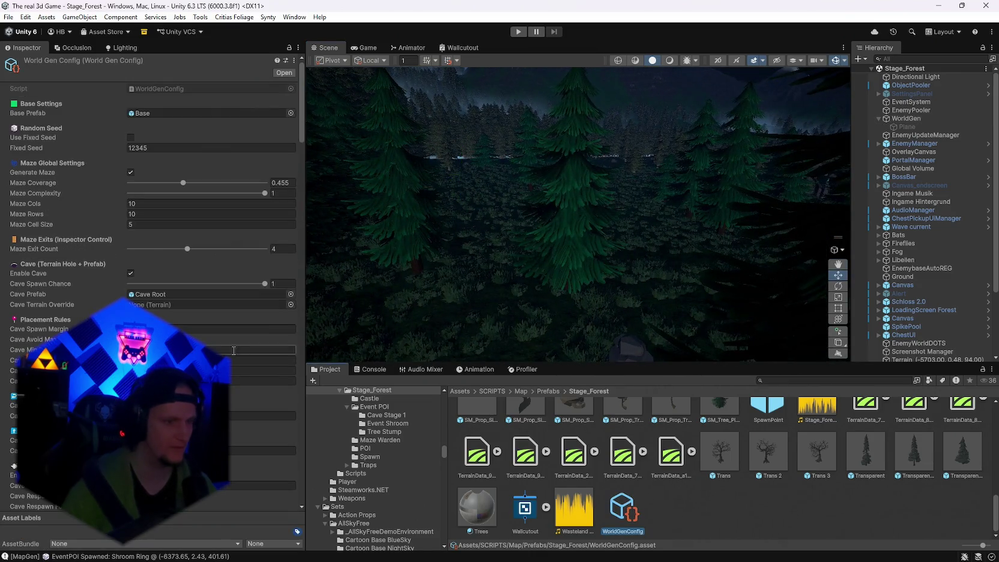
scroll(234, 350, down, 20)
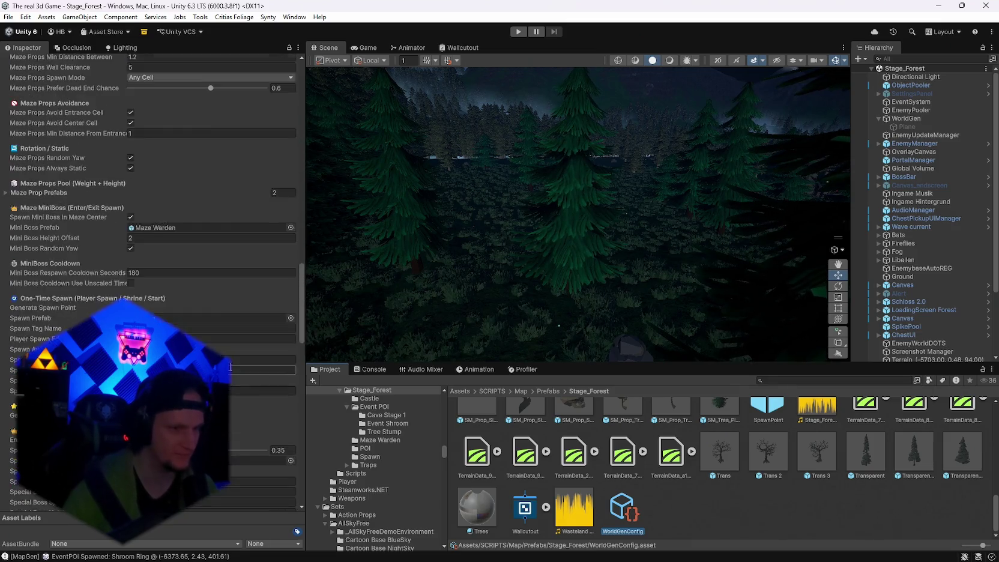
scroll(230, 366, down, 20)
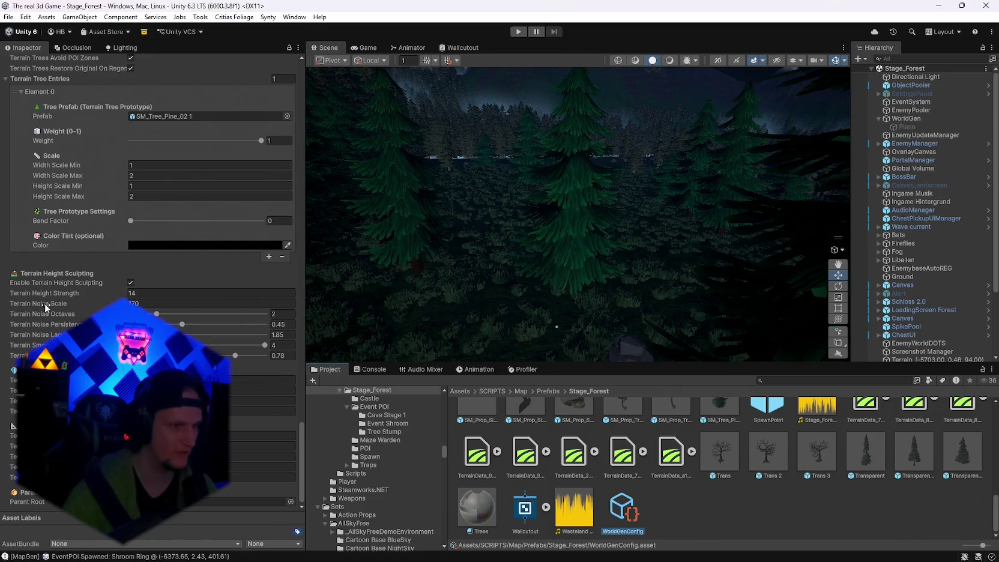
mouse_move(46, 294)
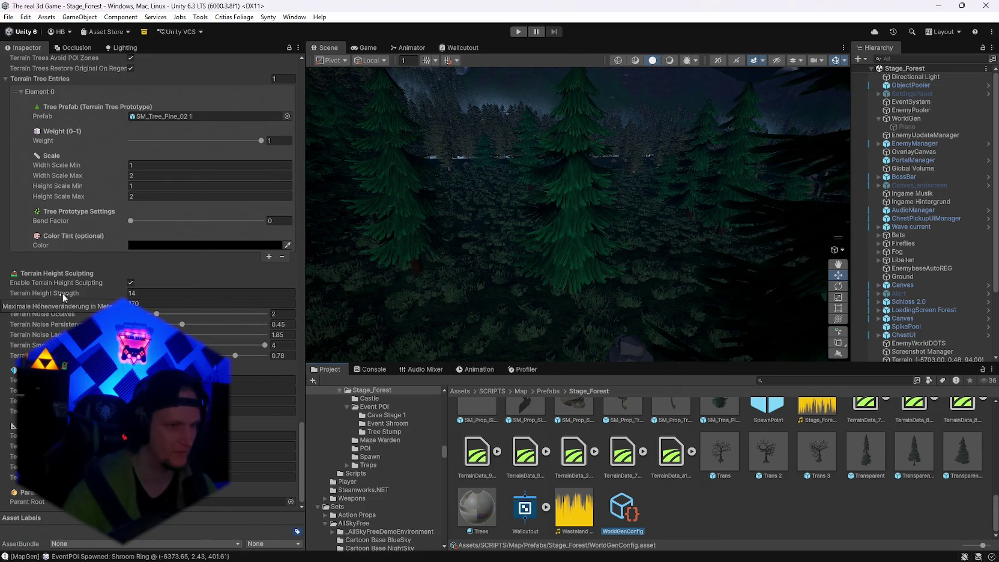
click(205, 293)
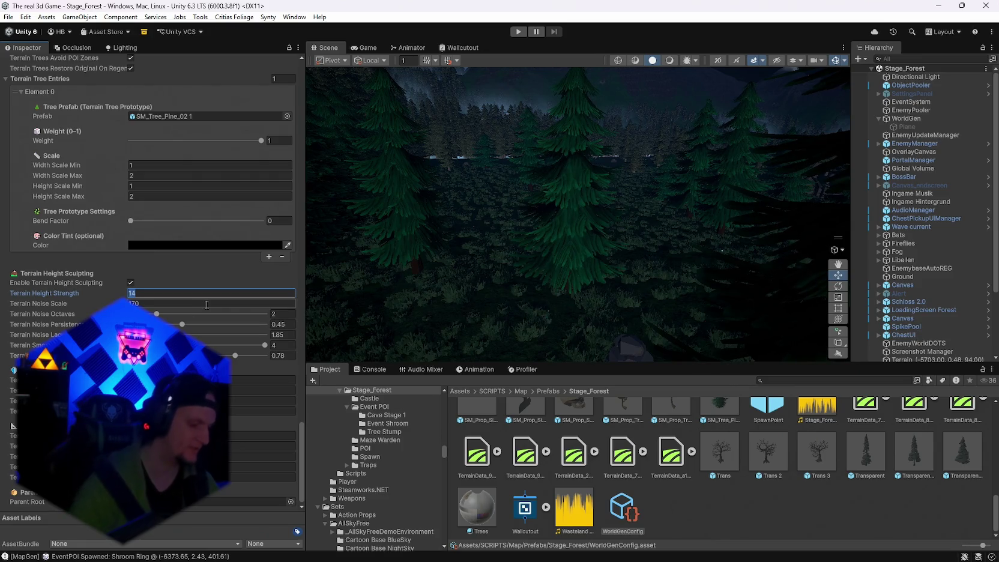
text(28)
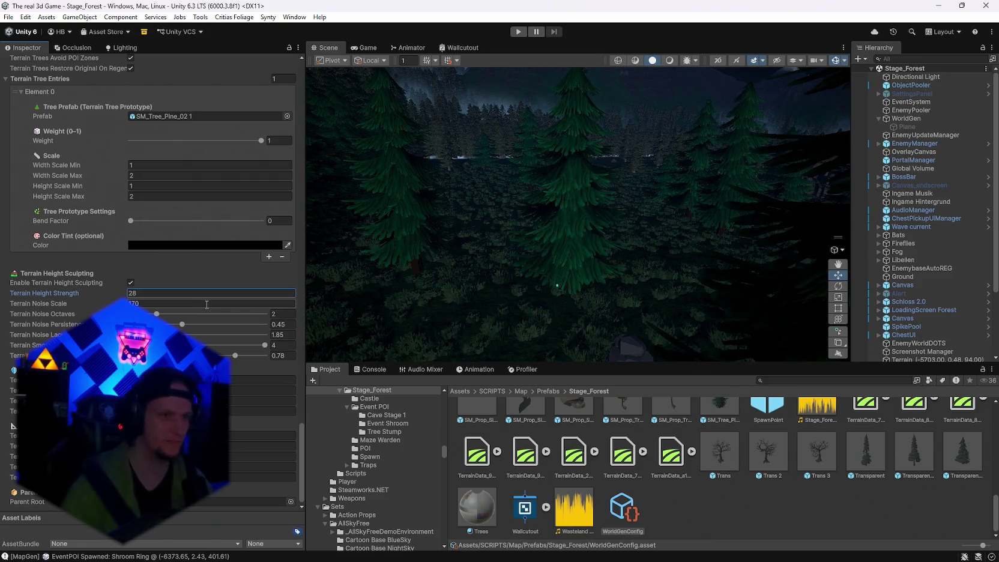
Regenerate the world from WorldGen's Map Generator with the taller terrain.
click(933, 119)
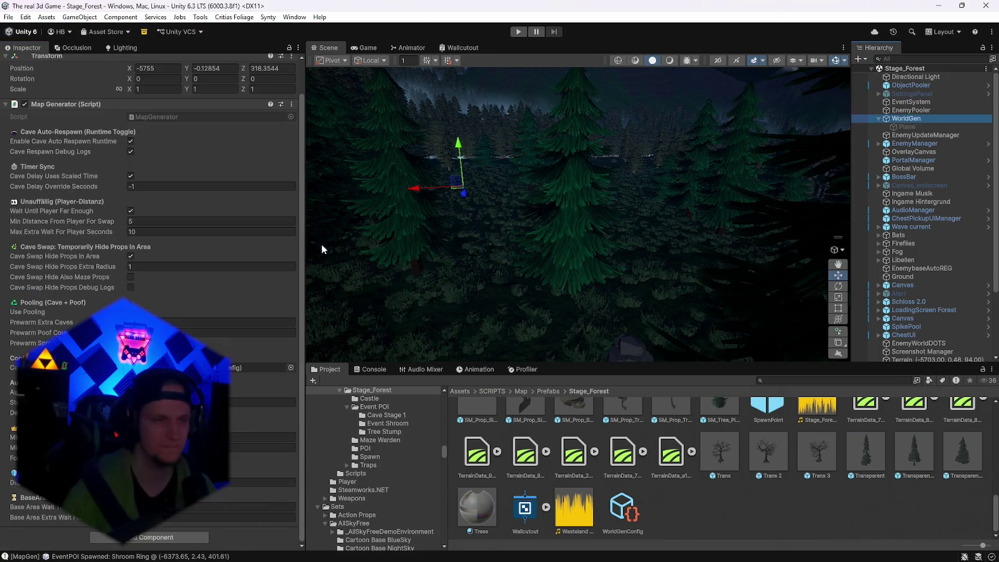
scroll(242, 193, up, 3)
click(291, 139)
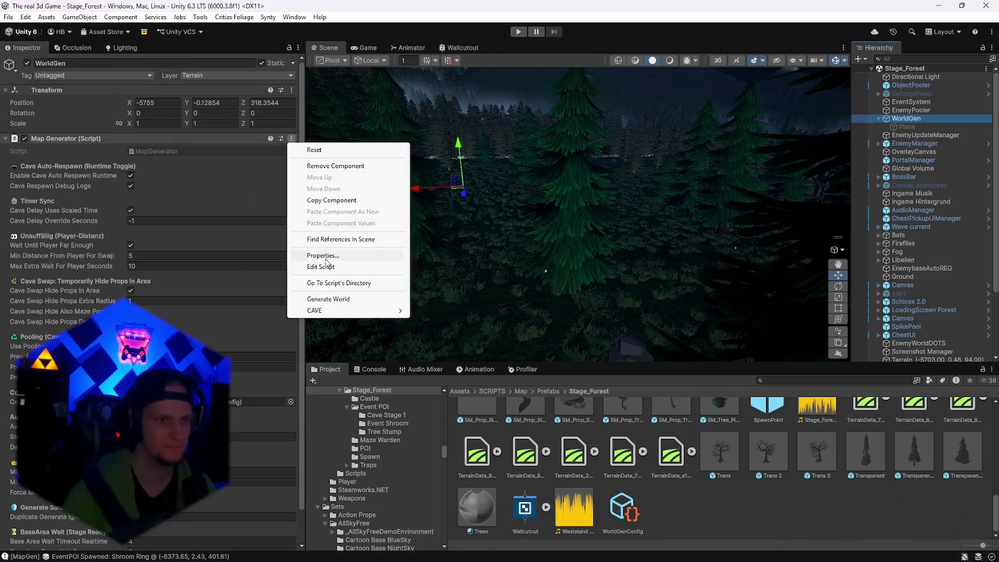
click(329, 298)
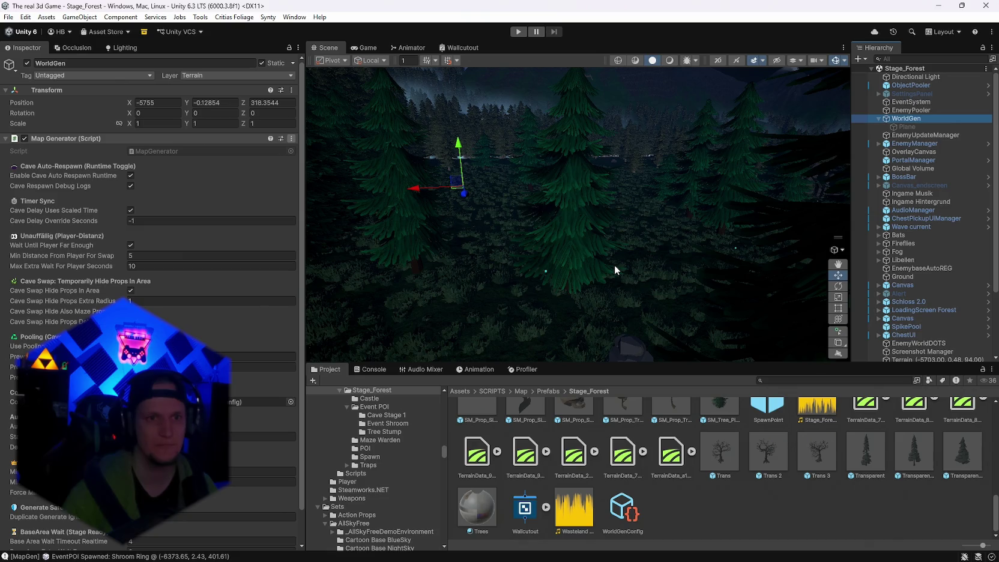
mouse_move(603, 263)
mouse_down()
mouse_move(474, 254)
mouse_move(326, 268)
mouse_move(461, 319)
mouse_move(585, 257)
mouse_move(754, 253)
mouse_move(745, 242)
mouse_move(758, 236)
mouse_move(657, 269)
mouse_move(780, 252)
mouse_up()
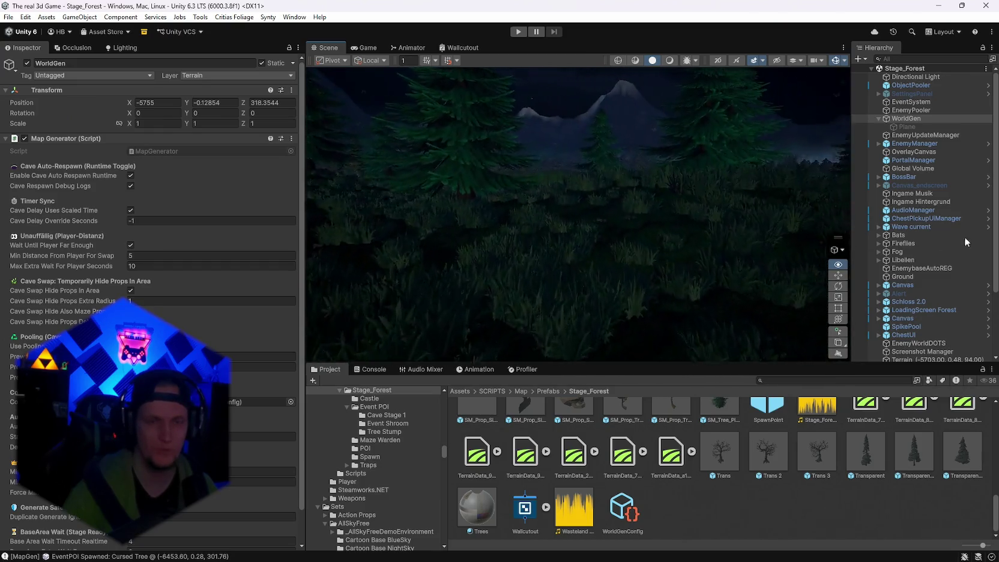
mouse_move(964, 236)
mouse_down()
mouse_move(62, 274)
mouse_move(236, 293)
mouse_move(180, 293)
mouse_move(252, 330)
mouse_move(288, 326)
mouse_move(152, 307)
mouse_move(933, 351)
mouse_move(796, 339)
mouse_move(760, 272)
mouse_move(838, 259)
mouse_move(730, 247)
mouse_move(720, 222)
mouse_move(533, 234)
mouse_move(690, 243)
mouse_move(855, 224)
mouse_move(857, 239)
mouse_move(831, 252)
mouse_up()
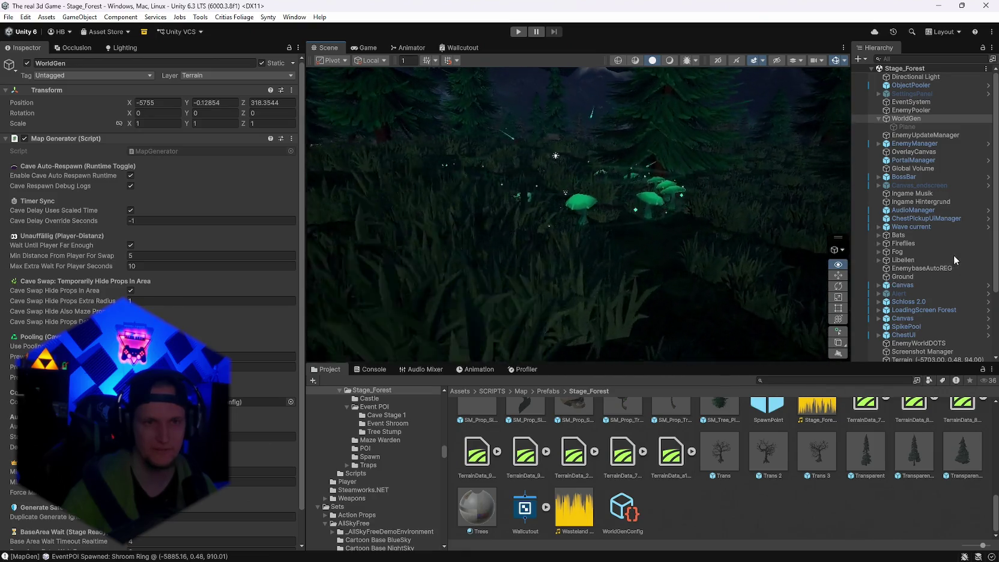
mouse_move(672, 240)
mouse_down()
mouse_move(663, 239)
mouse_move(722, 234)
mouse_up()
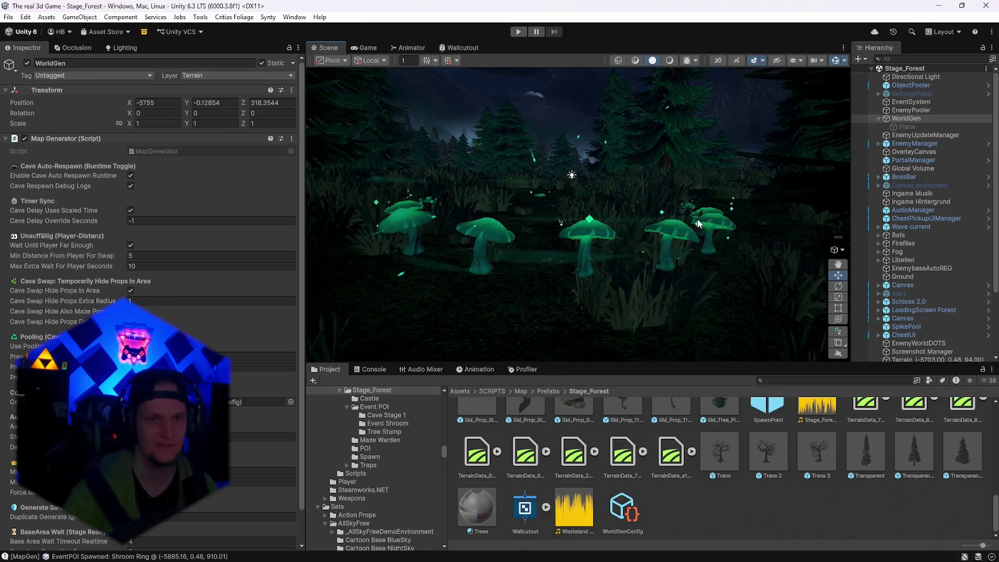
mouse_move(722, 233)
mouse_down()
mouse_move(624, 198)
mouse_move(799, 237)
mouse_move(851, 231)
mouse_up()
key(Up)
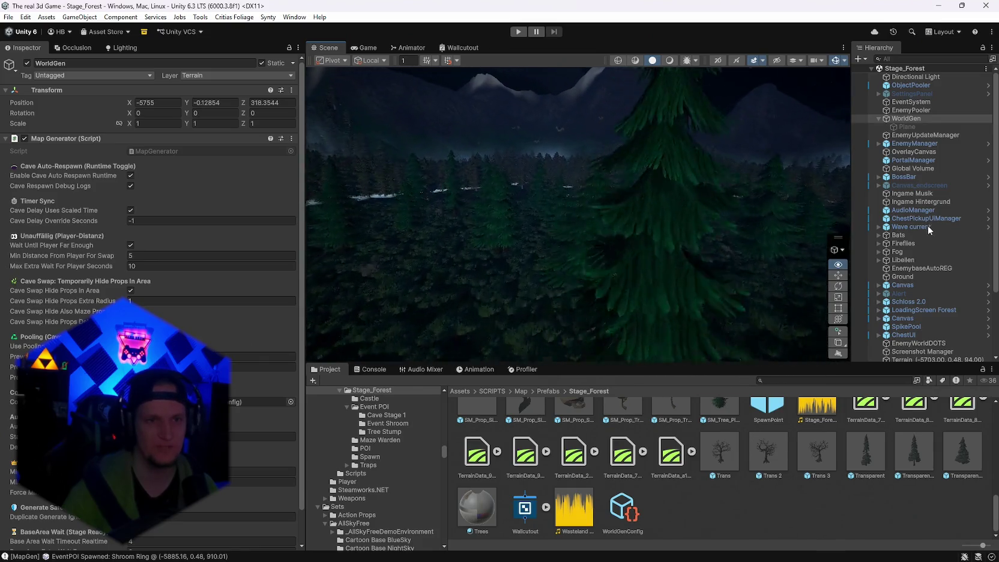
key(Up)
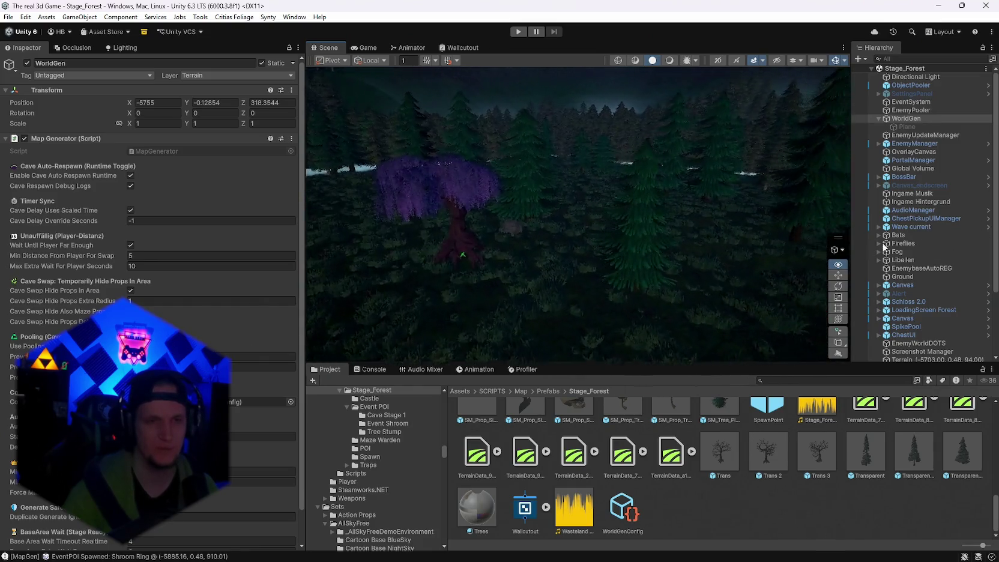
key(Up)
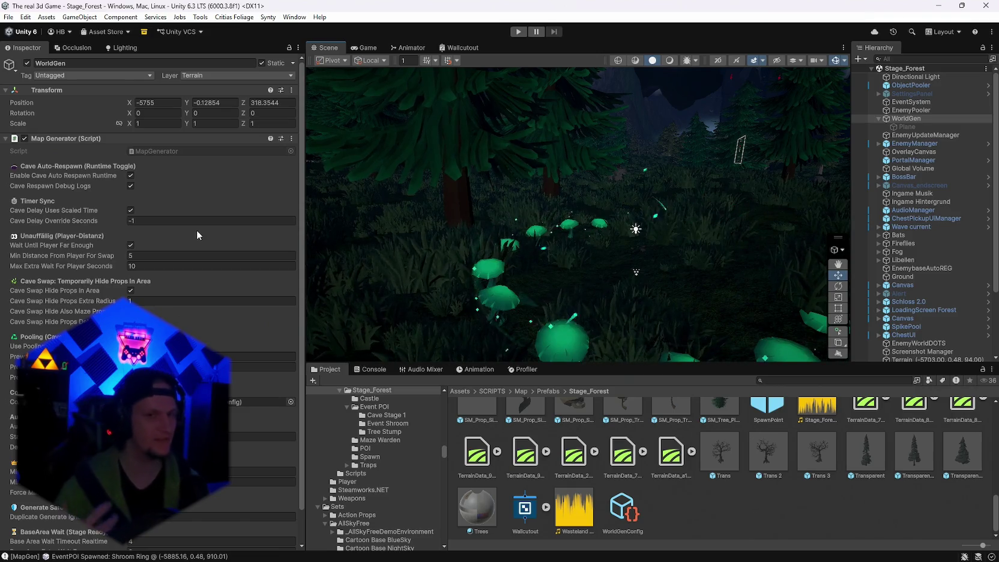
mouse_move(457, 292)
mouse_down()
mouse_move(520, 245)
mouse_move(561, 279)
mouse_move(767, 256)
mouse_move(691, 240)
mouse_up()
click(618, 507)
Scroll WorldGenConfig to Terrain Height Sculpting, then fly up to overlook the forest and castle.
scroll(231, 381, down, 20)
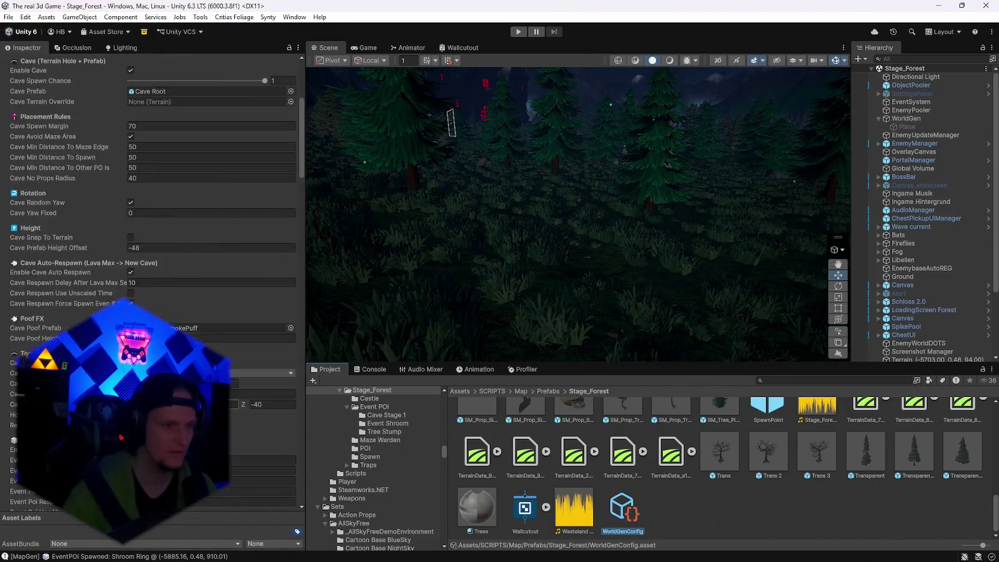
scroll(254, 356, down, 15)
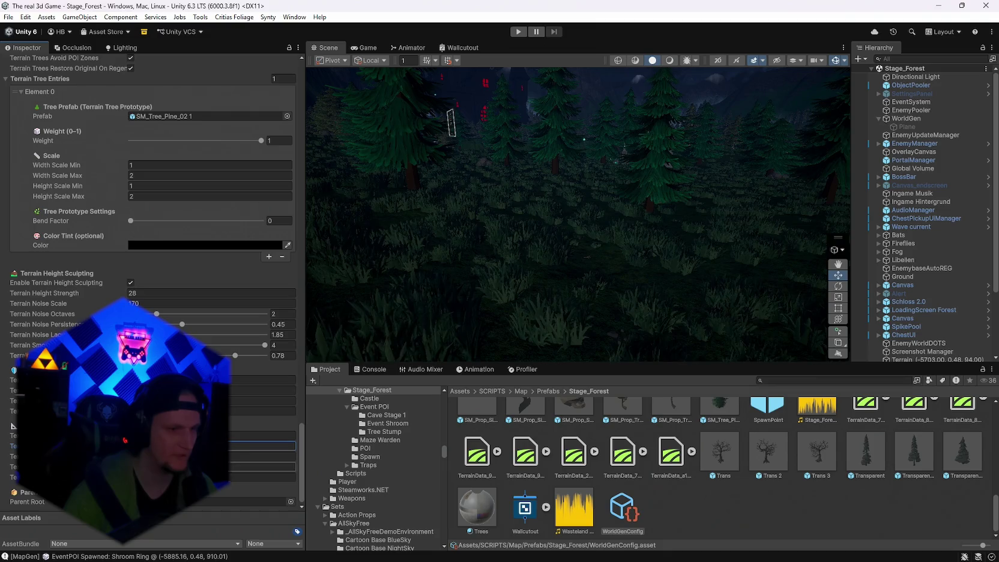
click(263, 476)
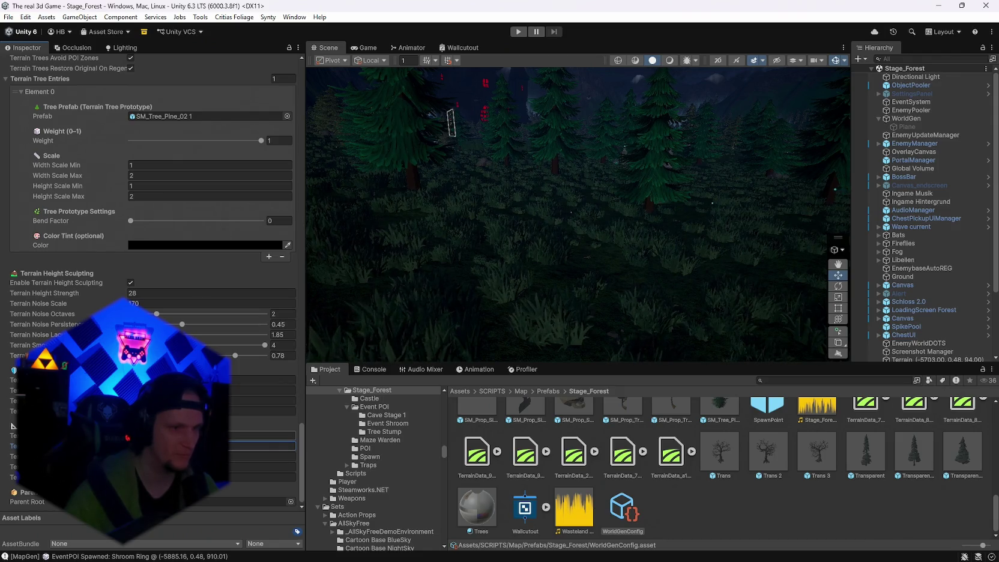
mouse_move(585, 257)
mouse_down()
mouse_move(533, 276)
mouse_move(573, 330)
mouse_move(420, 313)
mouse_up()
mouse_move(224, 268)
mouse_down()
mouse_move(24, 264)
mouse_move(893, 257)
mouse_move(631, 256)
mouse_move(419, 272)
mouse_move(362, 290)
mouse_up()
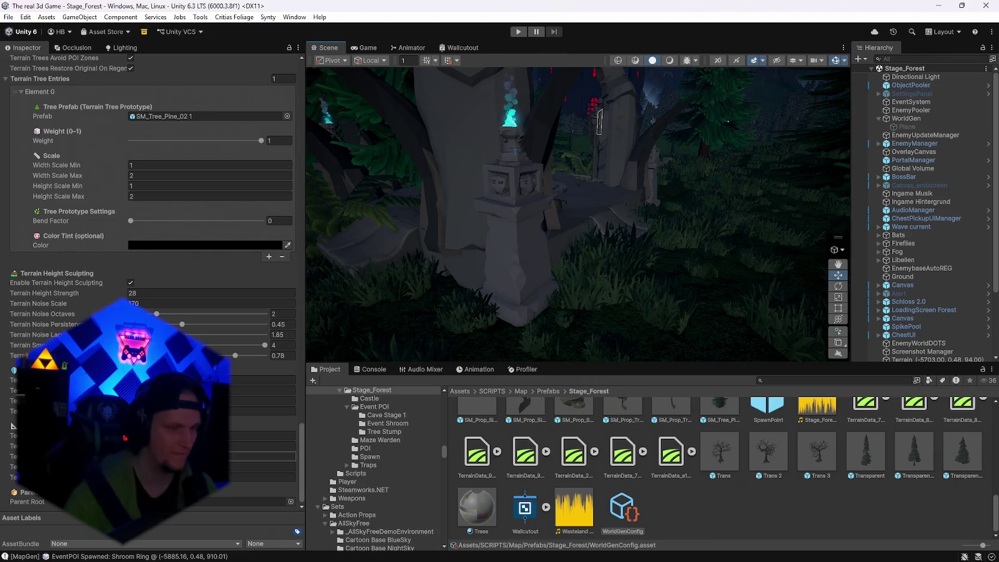
mouse_move(361, 290)
mouse_down()
mouse_move(913, 260)
mouse_move(791, 277)
mouse_move(575, 272)
mouse_move(517, 256)
mouse_move(182, 232)
mouse_move(280, 218)
mouse_move(21, 250)
mouse_move(152, 242)
mouse_move(811, 260)
mouse_move(784, 309)
mouse_move(32, 321)
mouse_move(233, 287)
mouse_move(191, 291)
mouse_move(84, 275)
mouse_up()
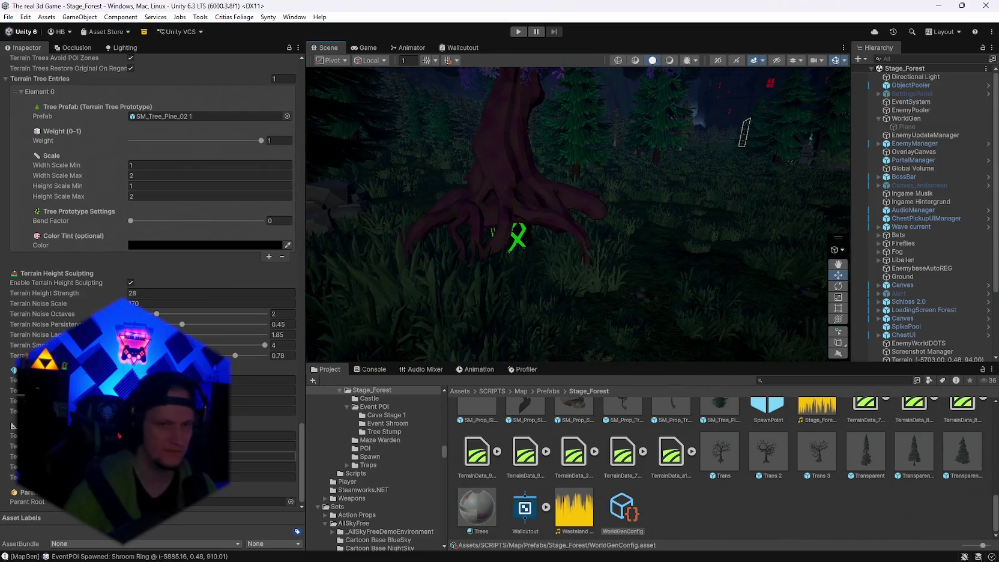
mouse_move(439, 216)
mouse_down()
mouse_move(475, 216)
mouse_move(361, 222)
mouse_move(780, 222)
mouse_up()
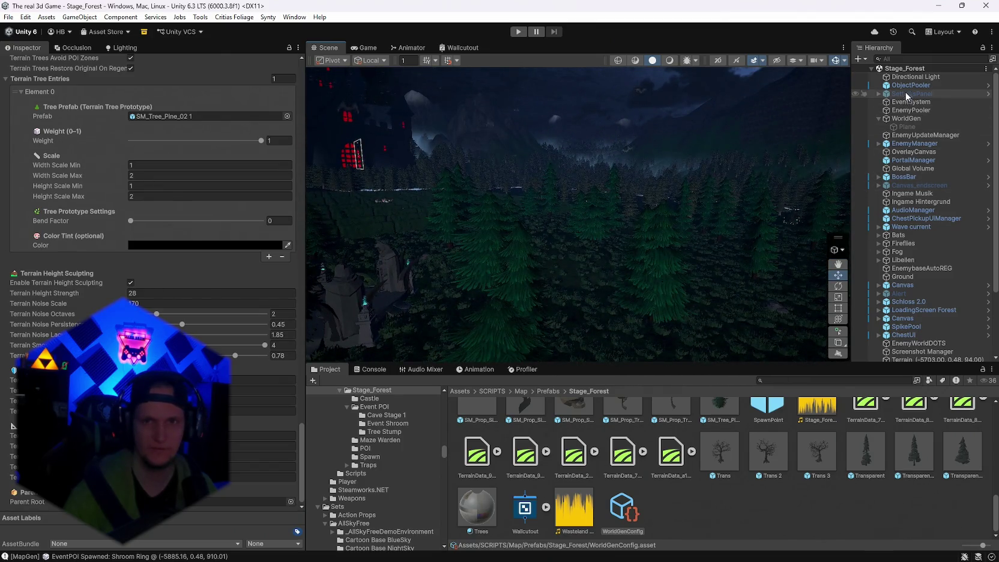
mouse_move(644, 206)
mouse_down()
mouse_move(704, 241)
mouse_move(747, 219)
mouse_move(773, 235)
mouse_move(735, 238)
mouse_move(744, 246)
mouse_up()
mouse_move(675, 208)
mouse_down()
mouse_move(446, 161)
mouse_move(335, 194)
mouse_move(587, 285)
mouse_move(580, 236)
mouse_move(513, 209)
mouse_move(335, 259)
mouse_move(225, 172)
mouse_move(106, 135)
mouse_up()
mouse_move(660, 144)
mouse_down()
mouse_move(680, 138)
mouse_move(738, 166)
mouse_move(720, 249)
mouse_up()
scroll(720, 250, up, 10)
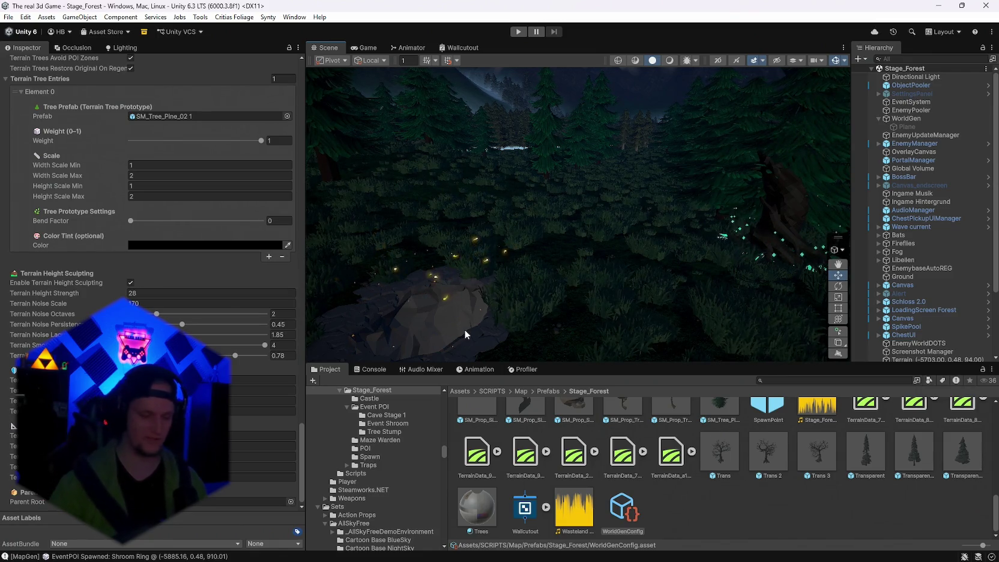
mouse_move(464, 329)
mouse_down()
mouse_move(688, 233)
mouse_move(570, 238)
mouse_up()
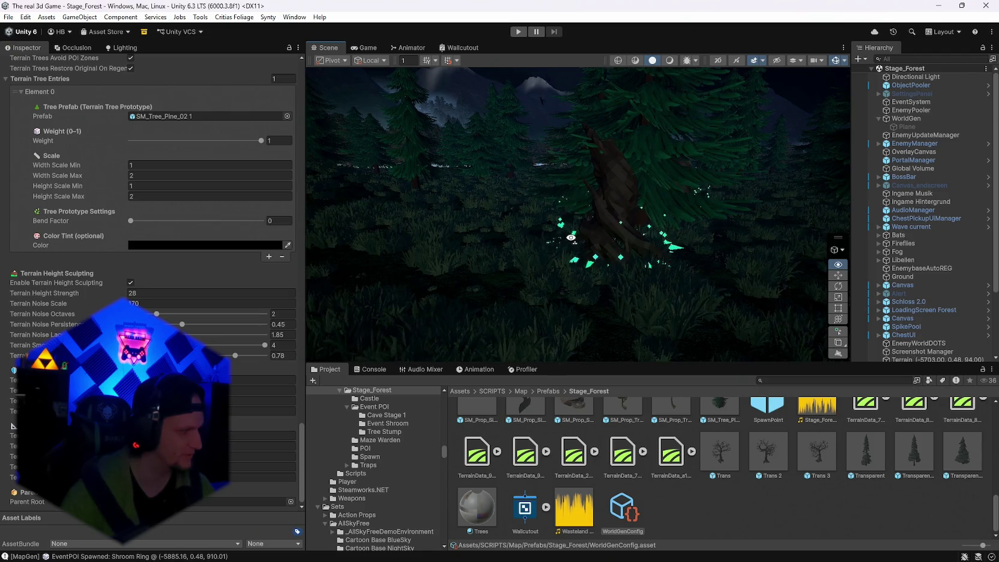
drag(572, 236, 591, 239)
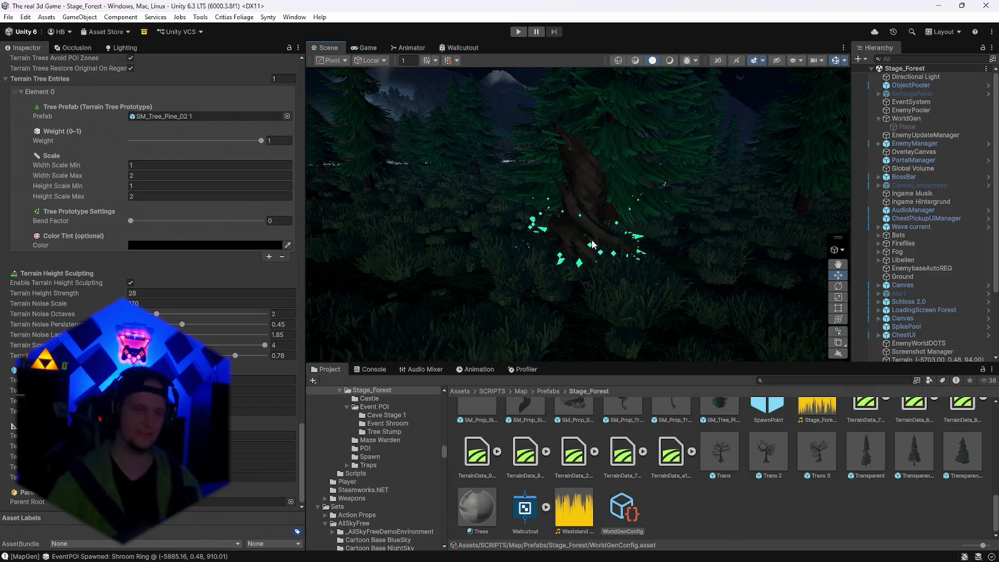
mouse_move(592, 244)
mouse_down()
mouse_move(661, 224)
mouse_move(697, 198)
mouse_move(706, 219)
mouse_move(716, 174)
mouse_move(706, 219)
mouse_move(789, 196)
mouse_move(748, 178)
mouse_move(866, 164)
mouse_up()
mouse_move(980, 189)
mouse_down()
mouse_move(846, 216)
mouse_move(689, 223)
mouse_move(705, 216)
mouse_move(881, 267)
mouse_move(957, 242)
mouse_move(462, 194)
mouse_move(770, 280)
mouse_up()
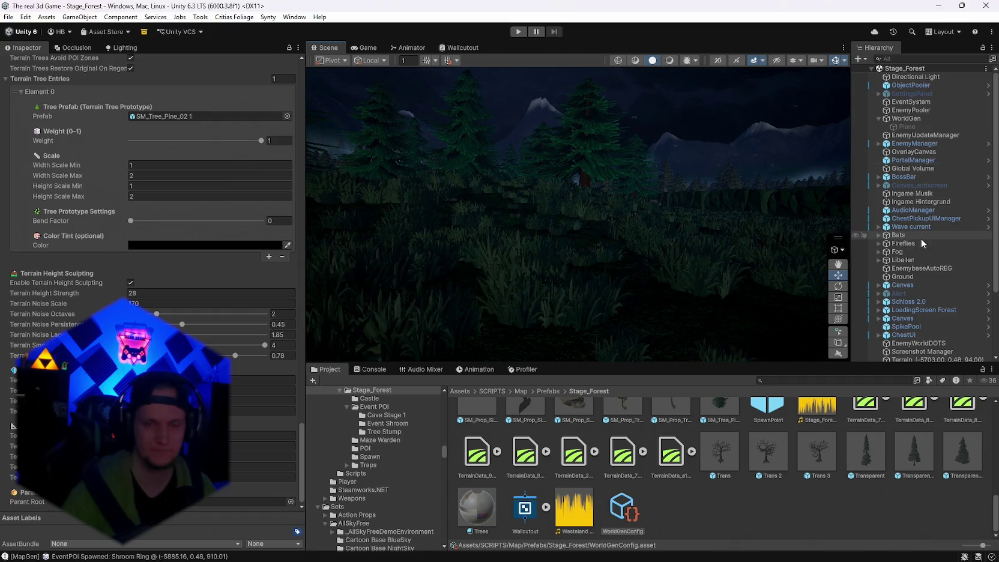
Run Generate World from WorldGen's Map Generator and look down on the new glowing mushroom ring.
click(908, 118)
click(291, 139)
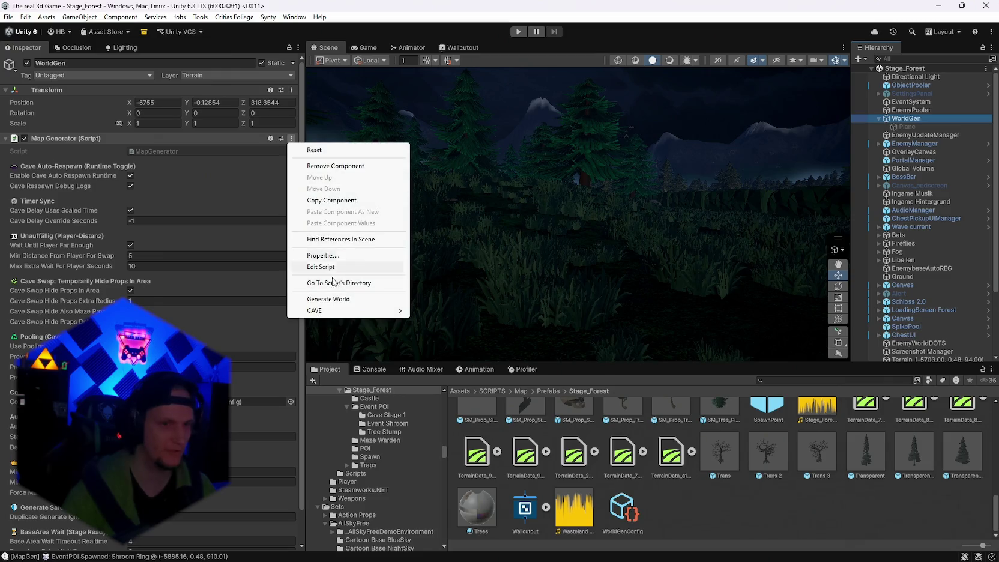
click(321, 298)
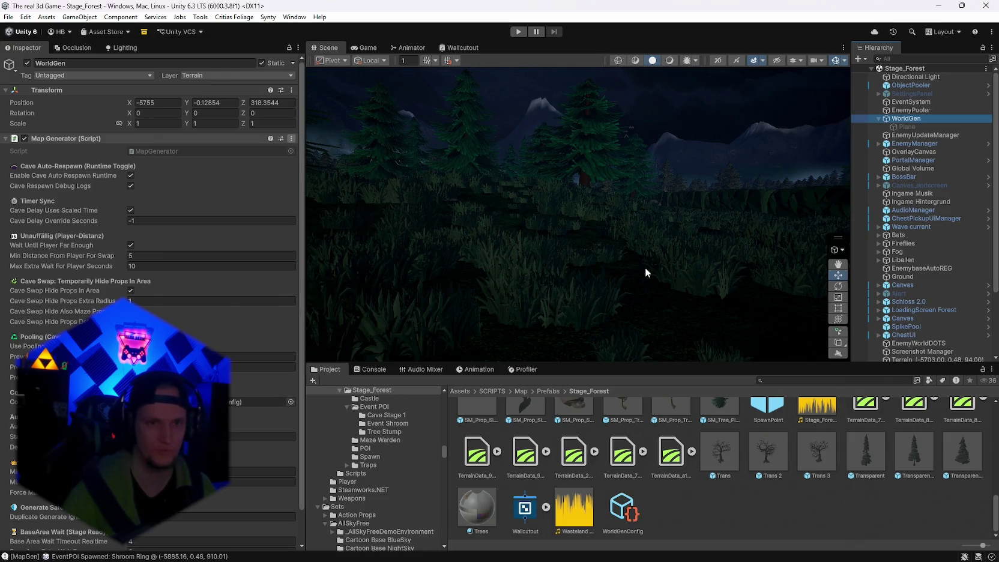
mouse_move(664, 217)
mouse_down()
mouse_move(481, 227)
mouse_move(511, 216)
mouse_move(594, 259)
mouse_move(528, 300)
mouse_move(653, 283)
mouse_move(928, 322)
mouse_move(74, 314)
mouse_move(350, 301)
mouse_move(44, 262)
mouse_move(970, 287)
mouse_move(931, 248)
mouse_move(940, 234)
mouse_move(894, 228)
mouse_move(865, 292)
mouse_move(79, 267)
mouse_move(90, 239)
mouse_up()
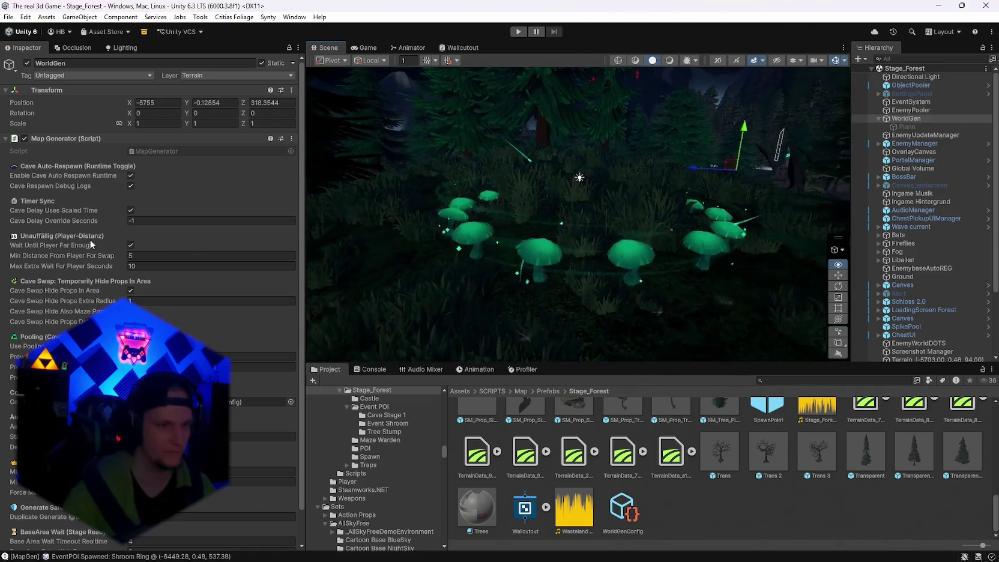
Review the WorldGenConfig asset's tree and terrain settings in the Inspector.
scroll(90, 239, down, 1)
click(621, 519)
scroll(150, 270, down, 10)
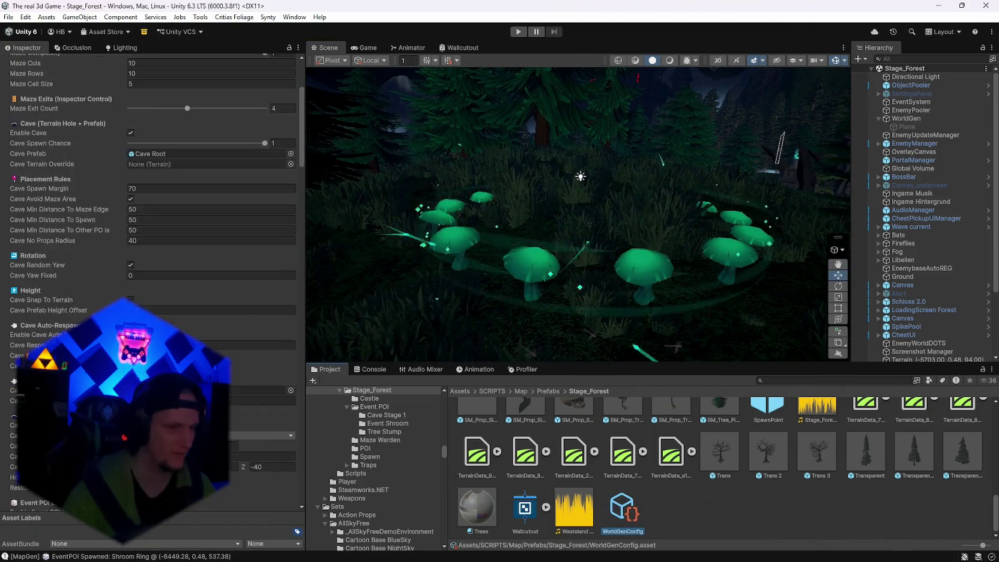
scroll(266, 391, down, 20)
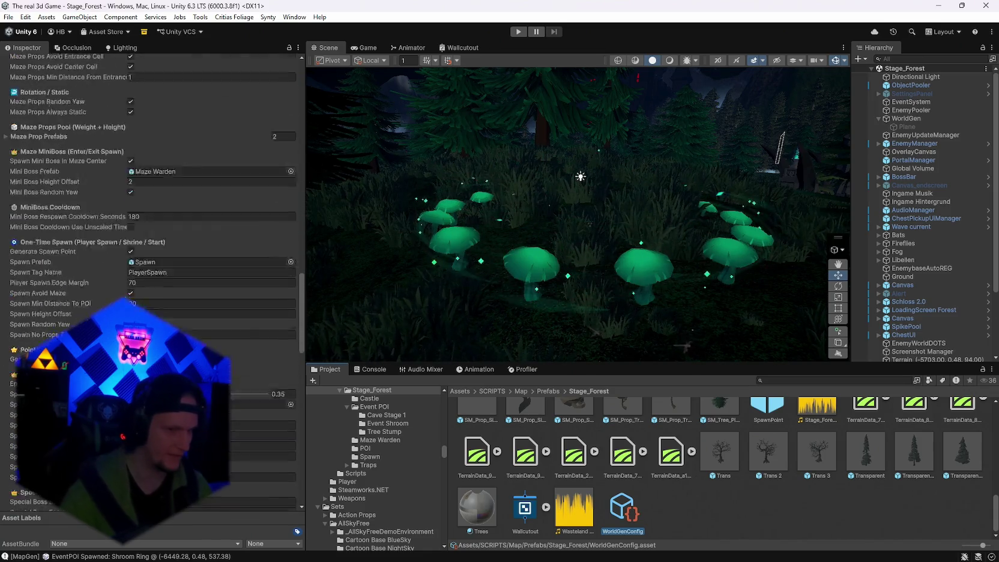
scroll(266, 390, down, 10)
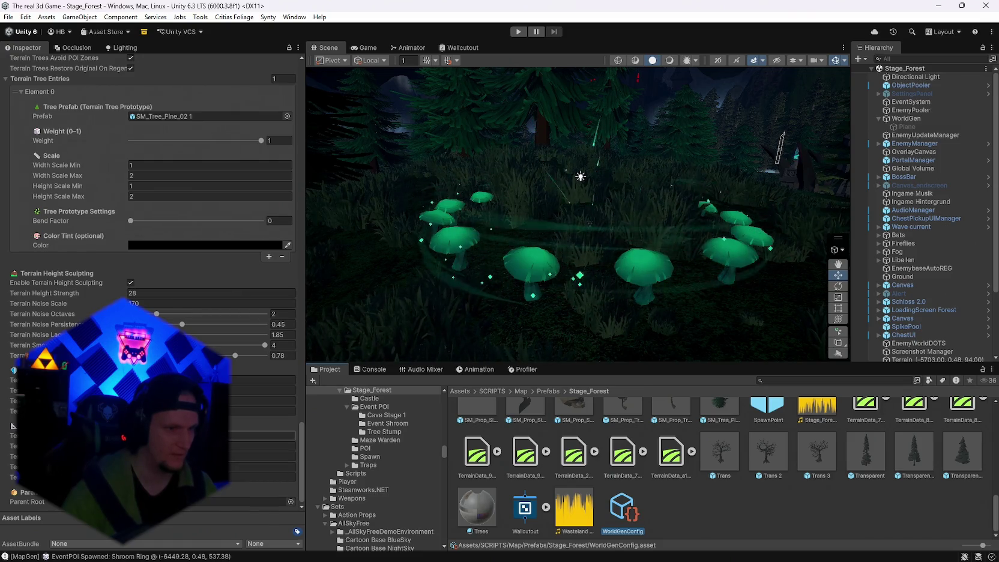
mouse_move(453, 287)
mouse_down()
mouse_move(748, 284)
mouse_move(571, 294)
mouse_up()
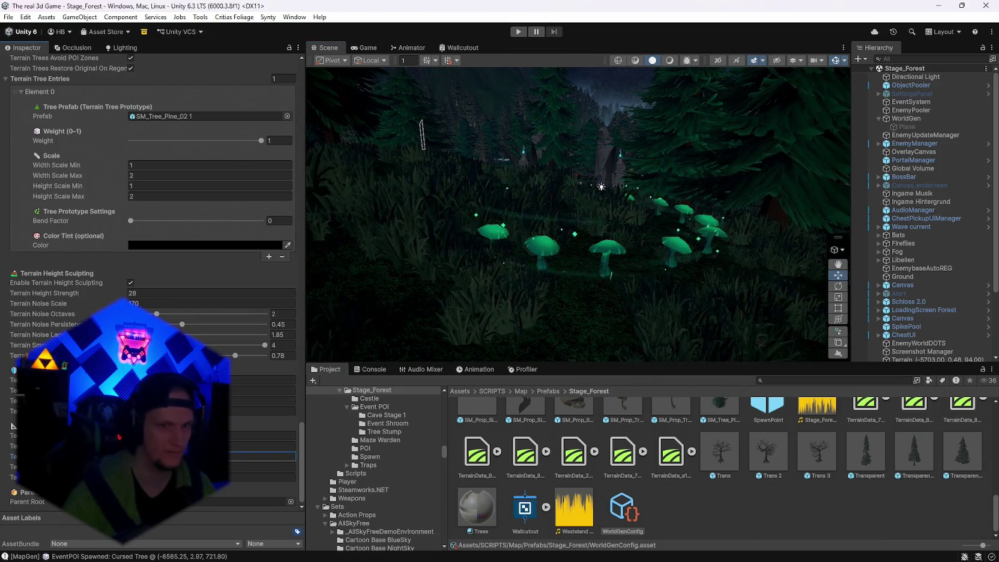
Generate a fresh world again from WorldGen's Map Generator.
click(903, 120)
click(290, 106)
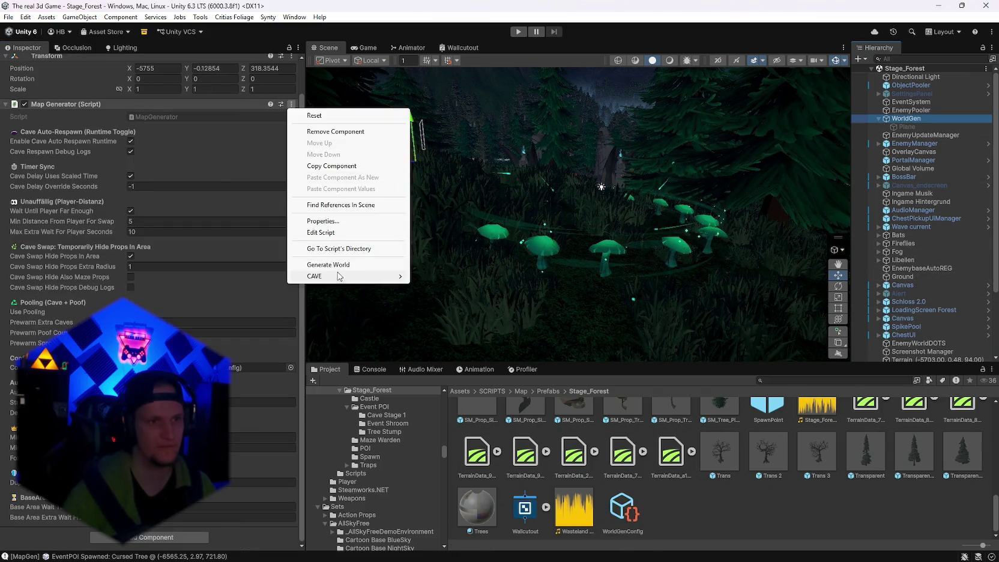
click(342, 265)
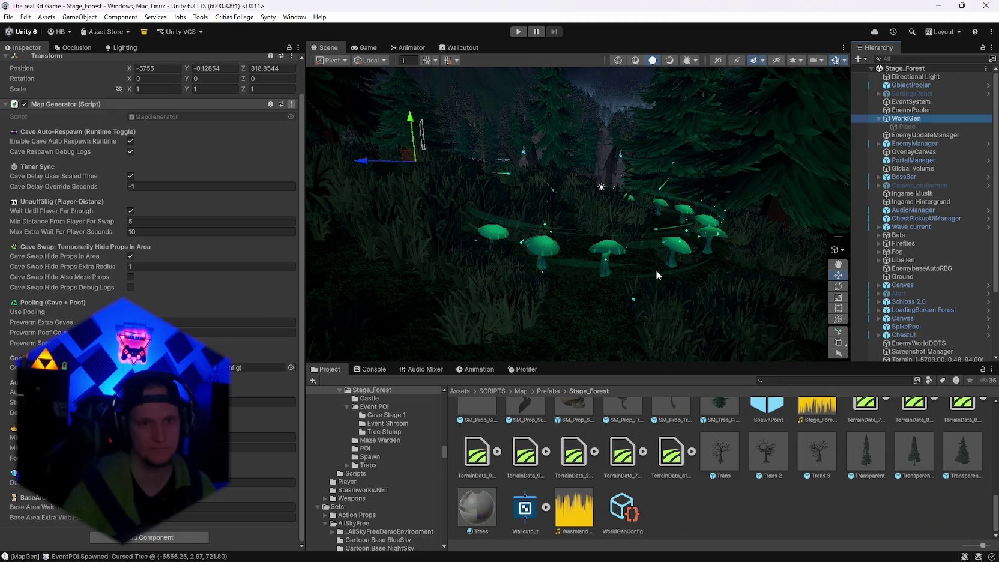
mouse_move(655, 269)
mouse_down()
mouse_move(474, 230)
mouse_move(43, 237)
mouse_move(19, 265)
mouse_move(990, 252)
mouse_move(90, 229)
mouse_move(31, 216)
mouse_move(913, 225)
mouse_move(761, 283)
mouse_move(638, 283)
mouse_move(317, 236)
mouse_move(233, 210)
mouse_move(249, 197)
mouse_move(289, 214)
mouse_move(277, 250)
mouse_move(318, 239)
mouse_move(232, 221)
mouse_move(371, 246)
mouse_move(408, 216)
mouse_move(330, 216)
mouse_move(512, 230)
mouse_move(484, 237)
mouse_move(594, 233)
mouse_move(613, 201)
mouse_up()
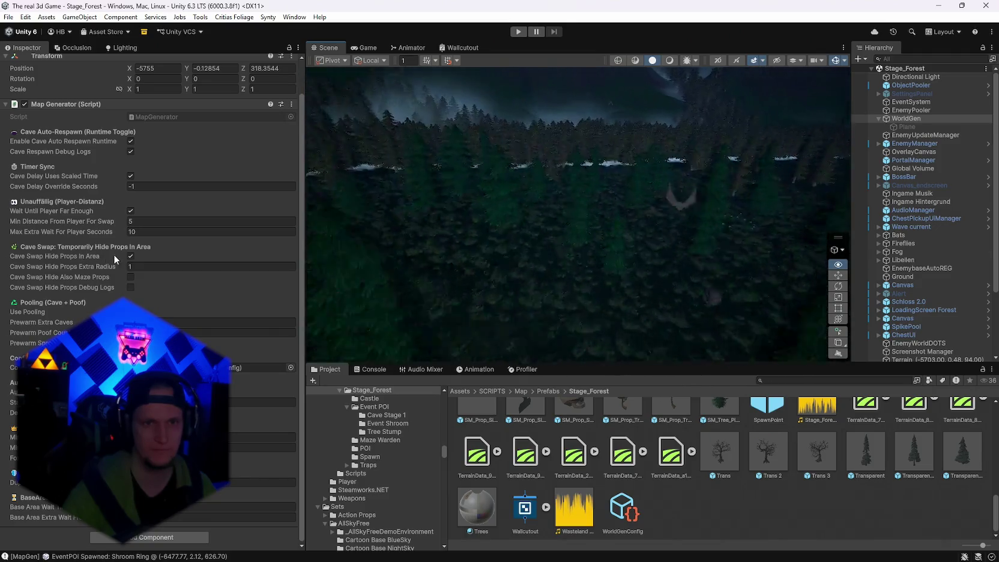
mouse_move(891, 311)
mouse_down()
mouse_move(385, 240)
mouse_move(468, 216)
mouse_move(624, 208)
mouse_move(627, 178)
mouse_move(519, 184)
mouse_move(405, 207)
mouse_move(960, 189)
mouse_move(159, 199)
mouse_move(940, 200)
mouse_move(35, 160)
mouse_move(644, 168)
mouse_move(314, 281)
mouse_move(543, 264)
mouse_move(621, 279)
mouse_move(577, 176)
mouse_move(430, 158)
mouse_move(566, 172)
mouse_move(684, 214)
mouse_move(702, 204)
mouse_move(691, 187)
mouse_move(730, 180)
mouse_move(722, 169)
mouse_move(960, 221)
mouse_move(18, 214)
mouse_up()
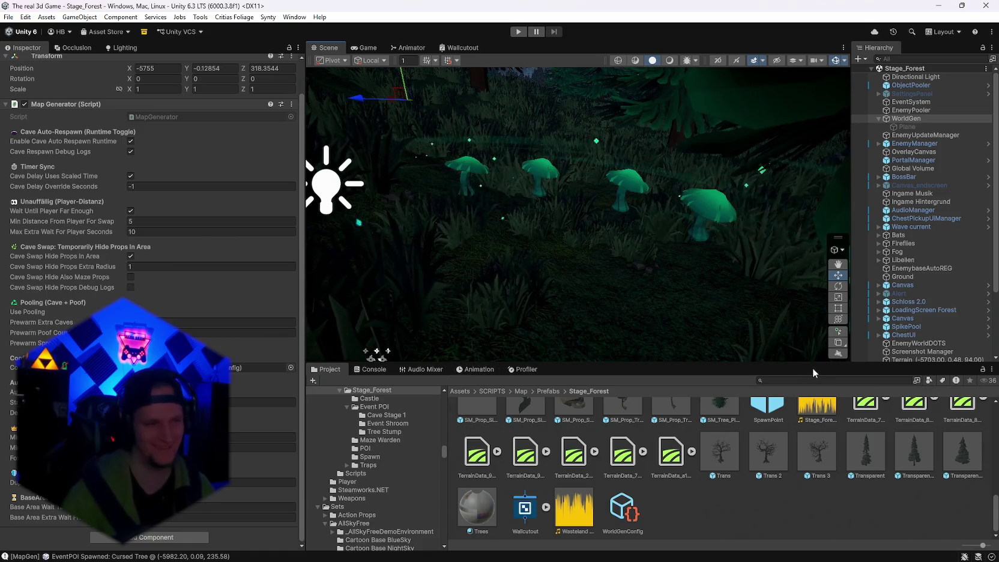
scroll(939, 325, down, 3)
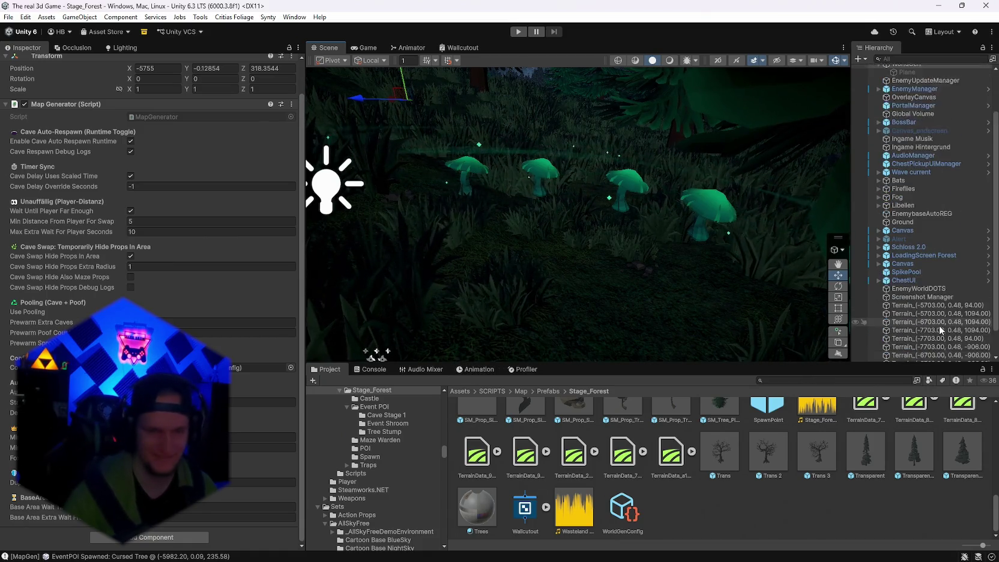
scroll(924, 329, down, 2)
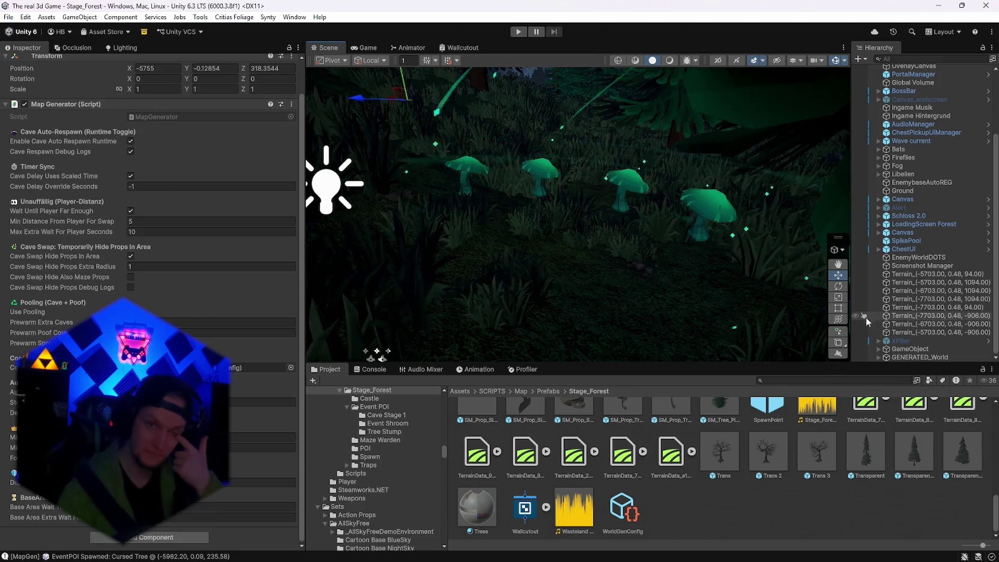
scroll(875, 289, up, 5)
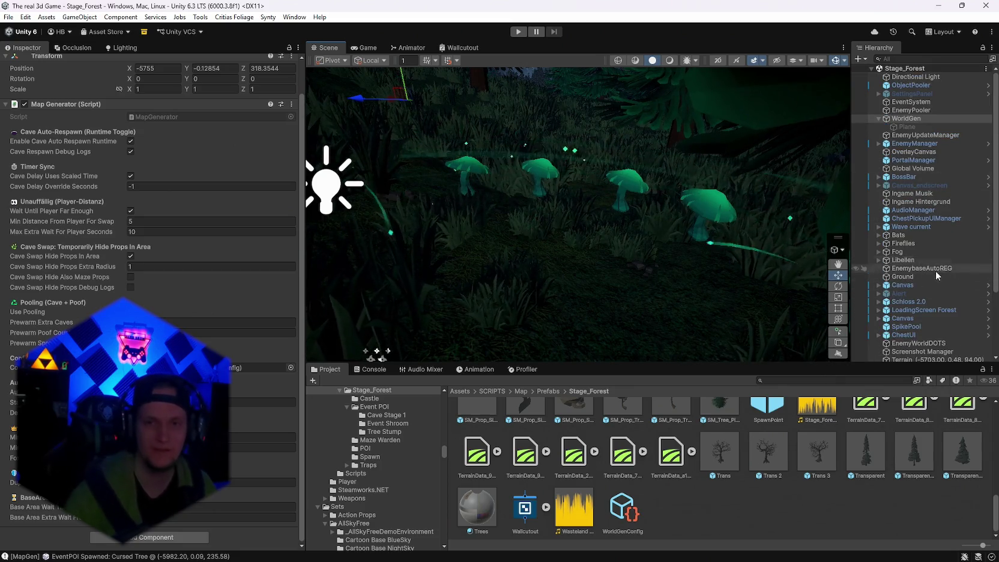
click(624, 510)
scroll(150, 240, down, 10)
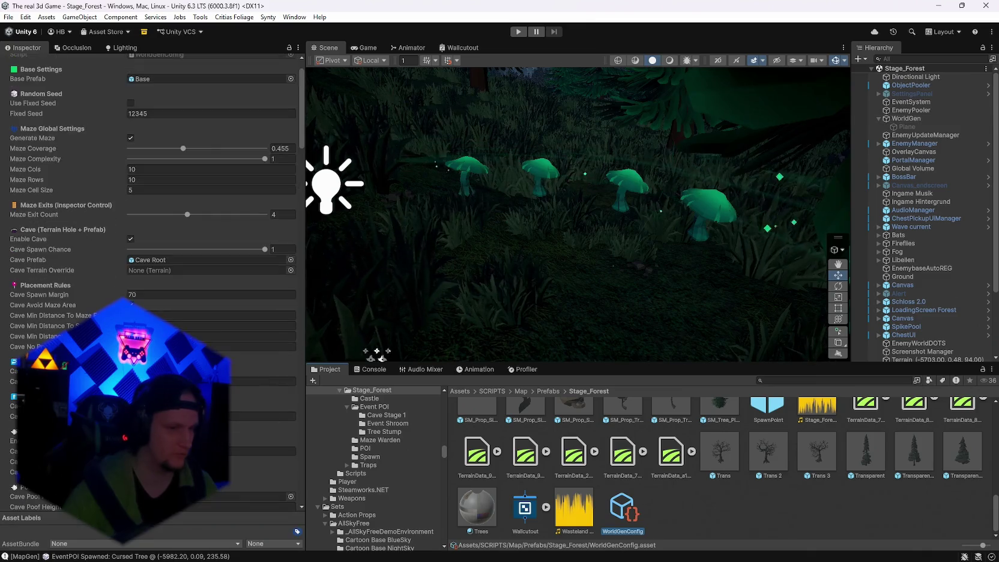
scroll(150, 240, down, 15)
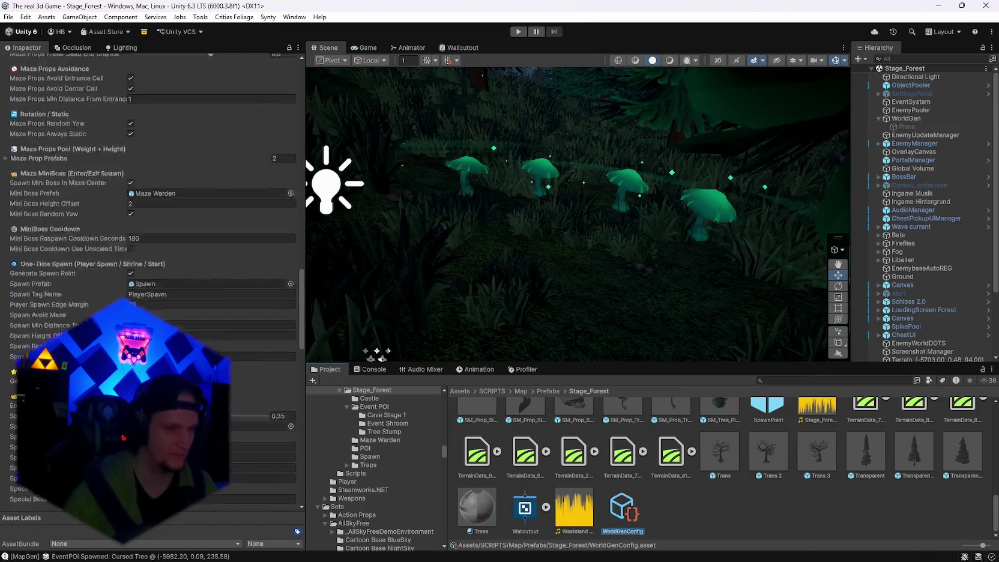
scroll(150, 240, down, 3)
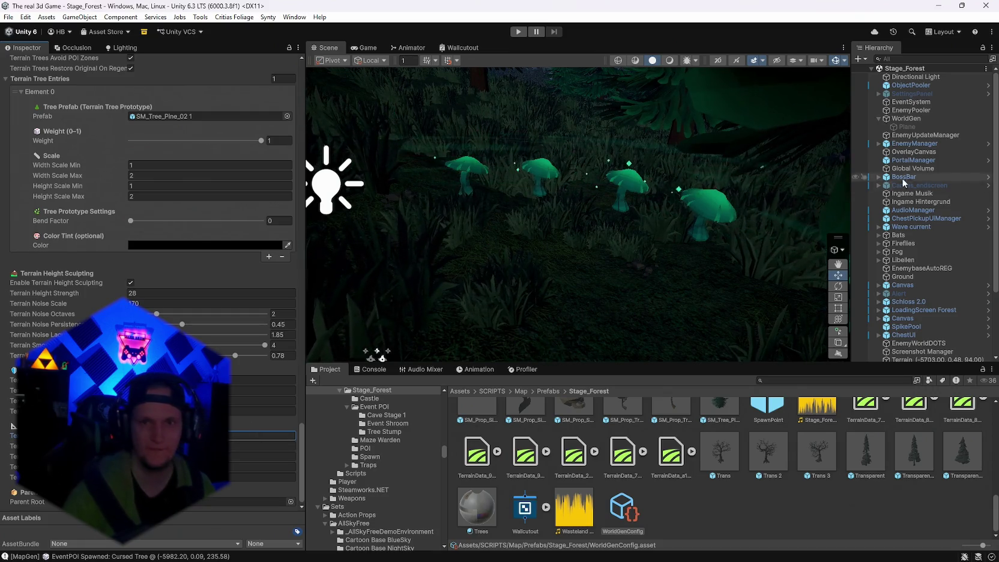
click(919, 120)
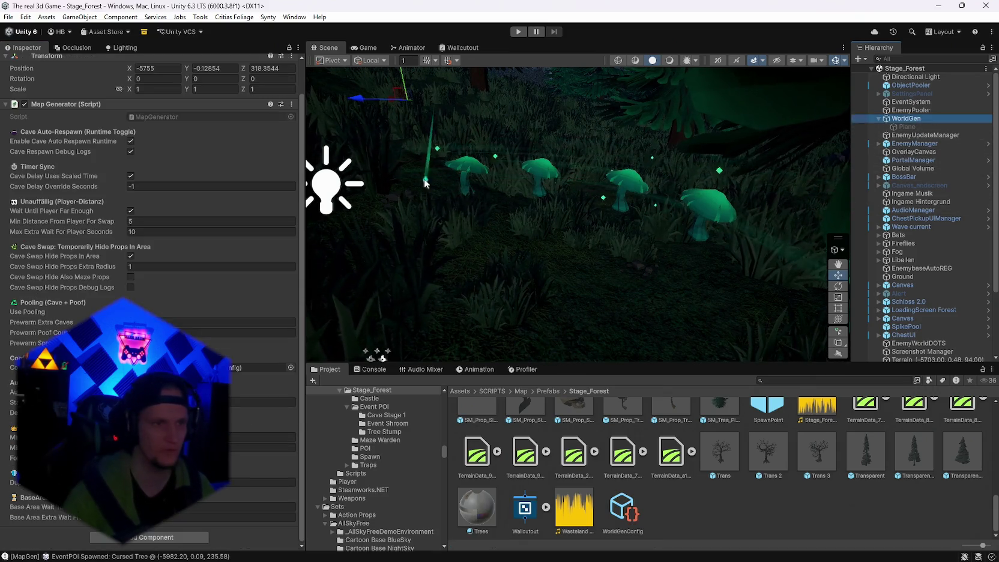
Run Generate World once more and fly through the new pines, glowing mushrooms and stump.
click(291, 105)
click(330, 264)
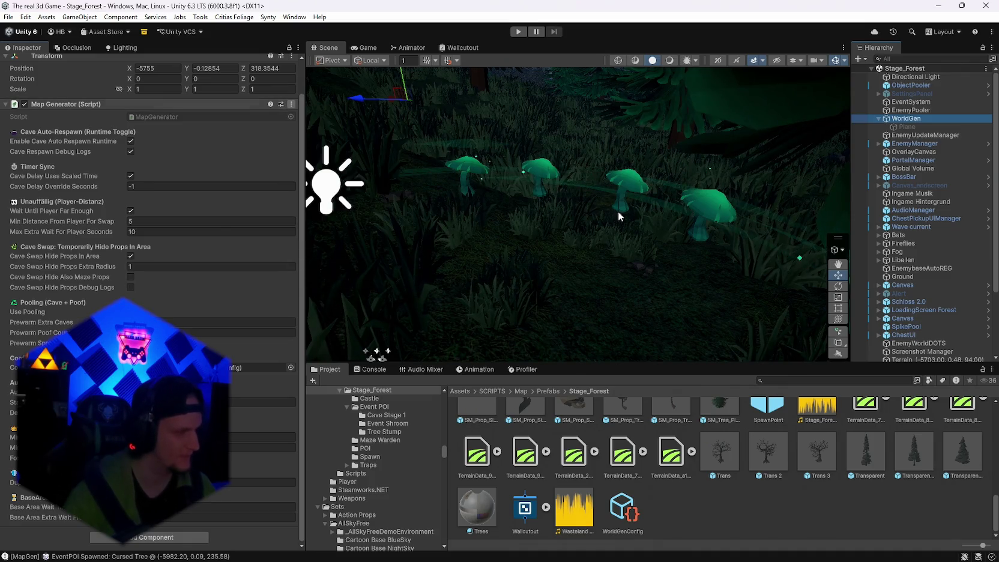
mouse_move(565, 300)
mouse_down()
mouse_move(626, 266)
mouse_move(517, 261)
mouse_move(472, 276)
mouse_move(424, 271)
mouse_move(444, 319)
mouse_move(607, 262)
mouse_move(603, 282)
mouse_move(568, 285)
mouse_move(609, 312)
mouse_move(335, 277)
mouse_move(416, 258)
mouse_move(527, 263)
mouse_move(484, 283)
mouse_move(386, 285)
mouse_up()
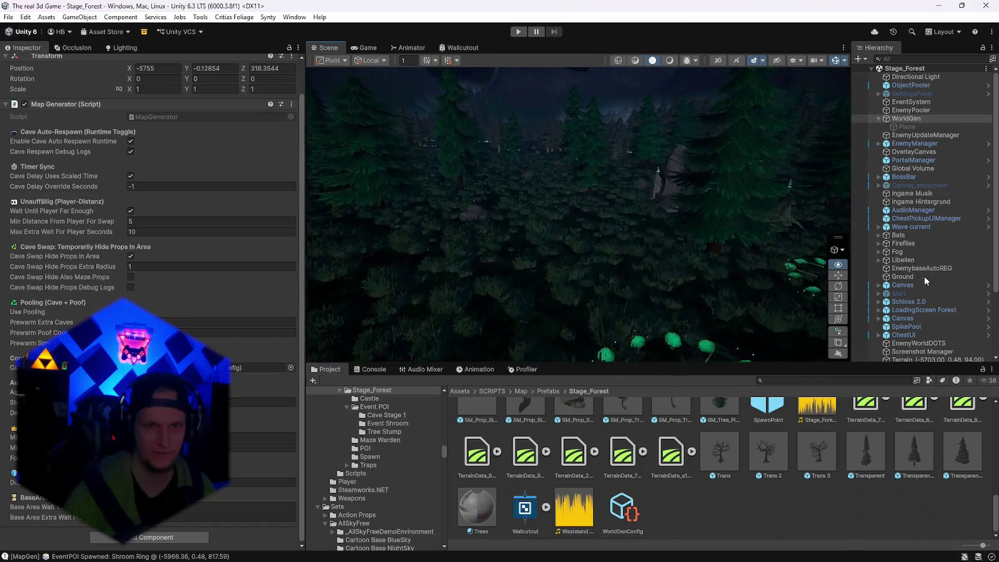
drag(576, 252, 559, 260)
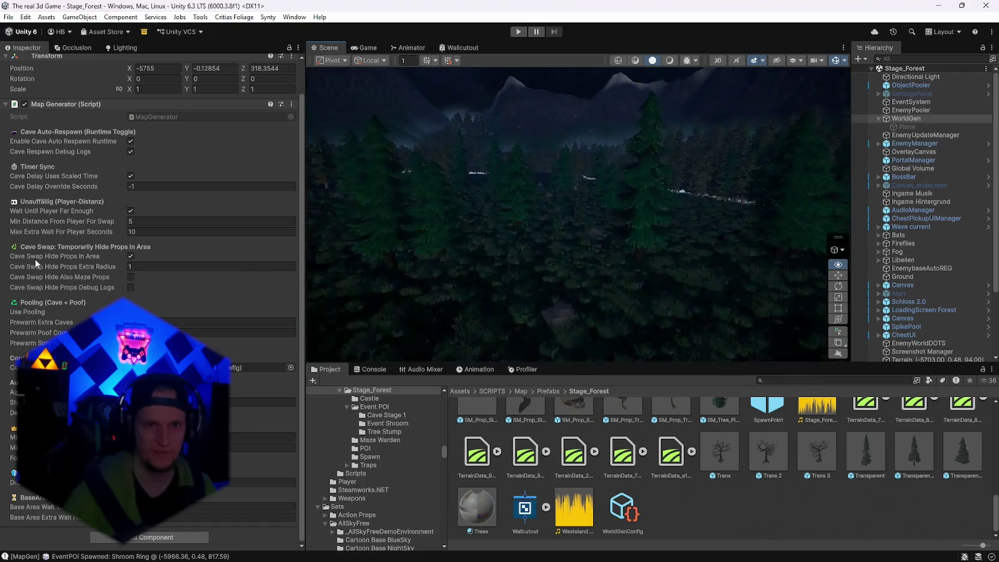
drag(775, 270, 780, 272)
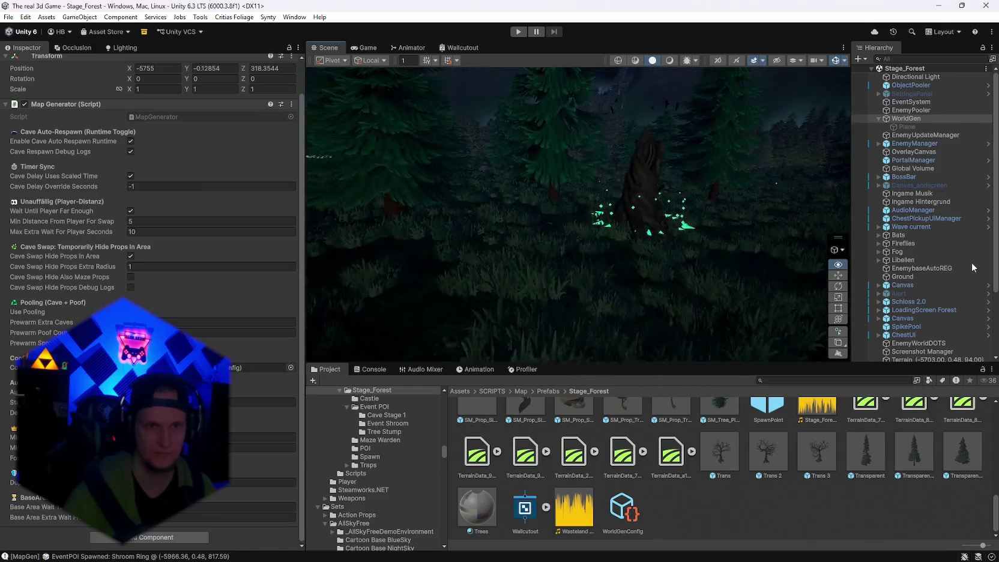
mouse_move(785, 252)
mouse_down()
mouse_move(664, 252)
mouse_move(709, 292)
mouse_move(571, 295)
mouse_up()
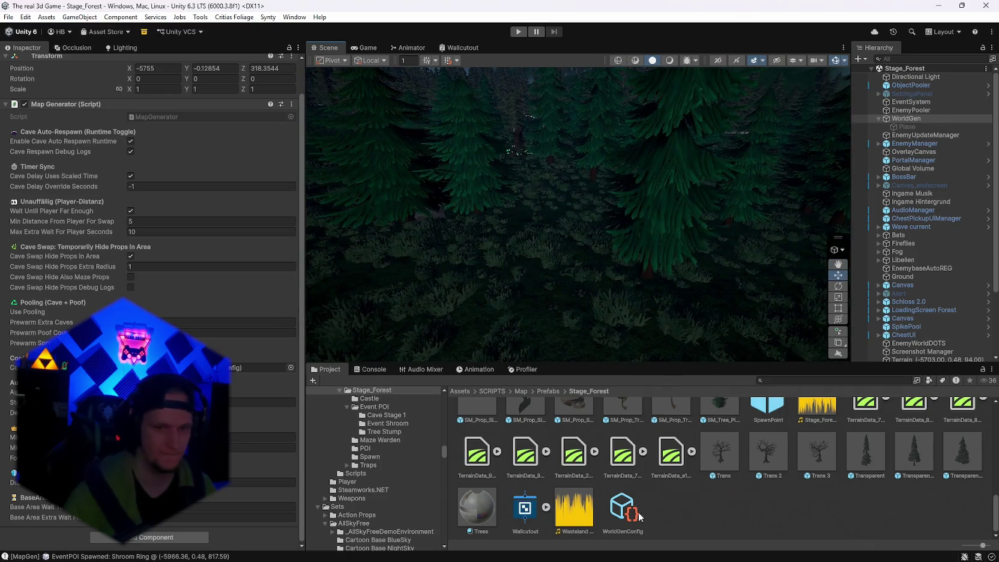
click(638, 517)
scroll(150, 390, down, 15)
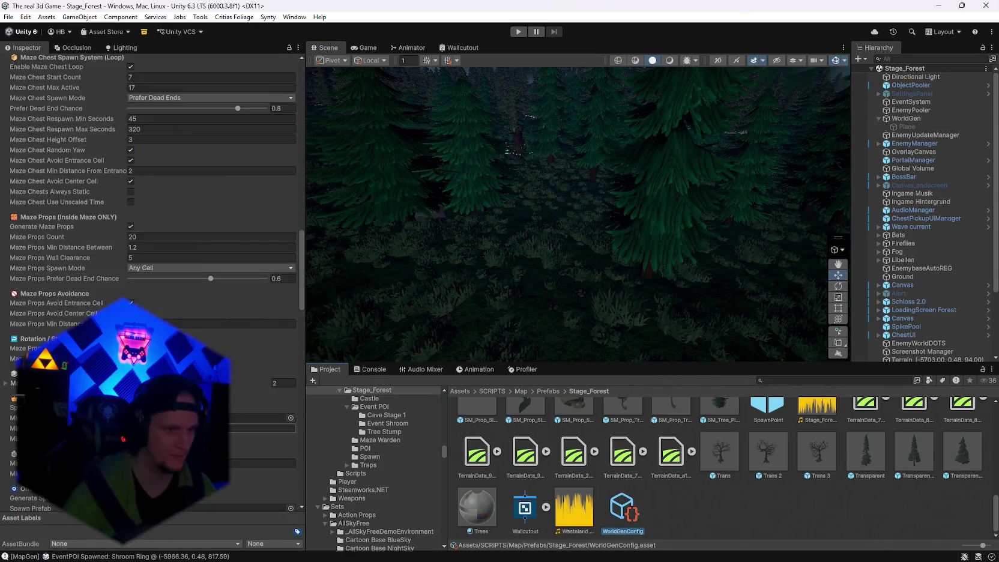
scroll(150, 390, down, 20)
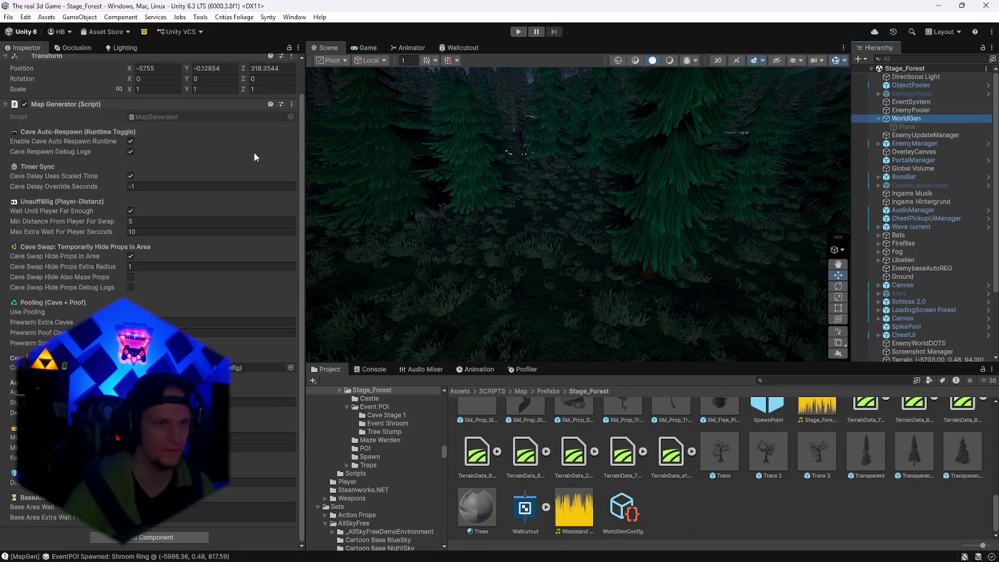
click(291, 104)
click(336, 265)
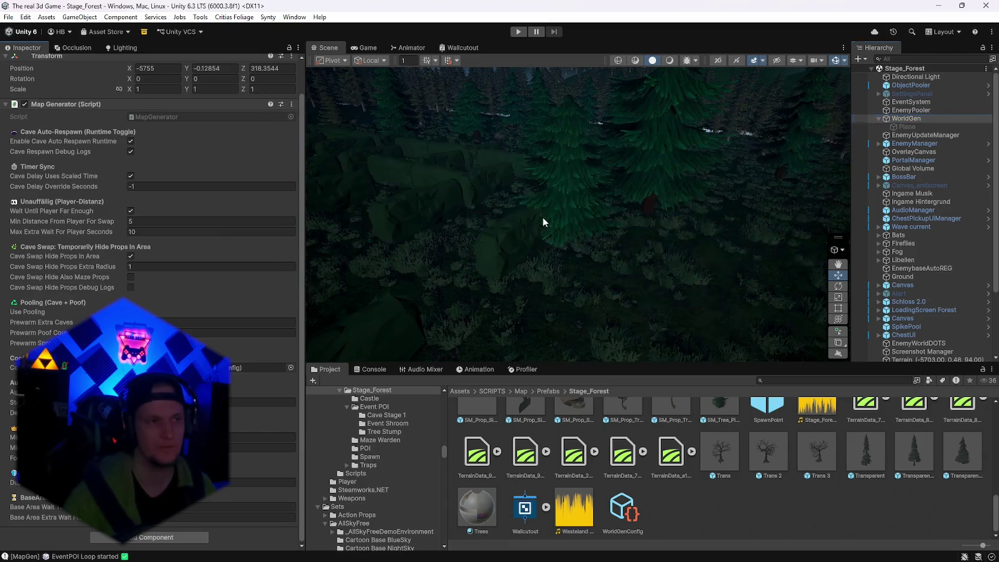
mouse_move(543, 216)
mouse_down()
mouse_move(758, 190)
mouse_move(972, 196)
mouse_up()
mouse_move(660, 216)
mouse_down()
mouse_move(490, 234)
mouse_move(501, 225)
mouse_move(720, 216)
mouse_move(819, 230)
mouse_move(944, 209)
mouse_move(900, 254)
mouse_move(950, 262)
mouse_move(932, 249)
mouse_move(844, 236)
mouse_move(996, 231)
mouse_move(76, 221)
mouse_move(51, 211)
mouse_move(48, 223)
mouse_up()
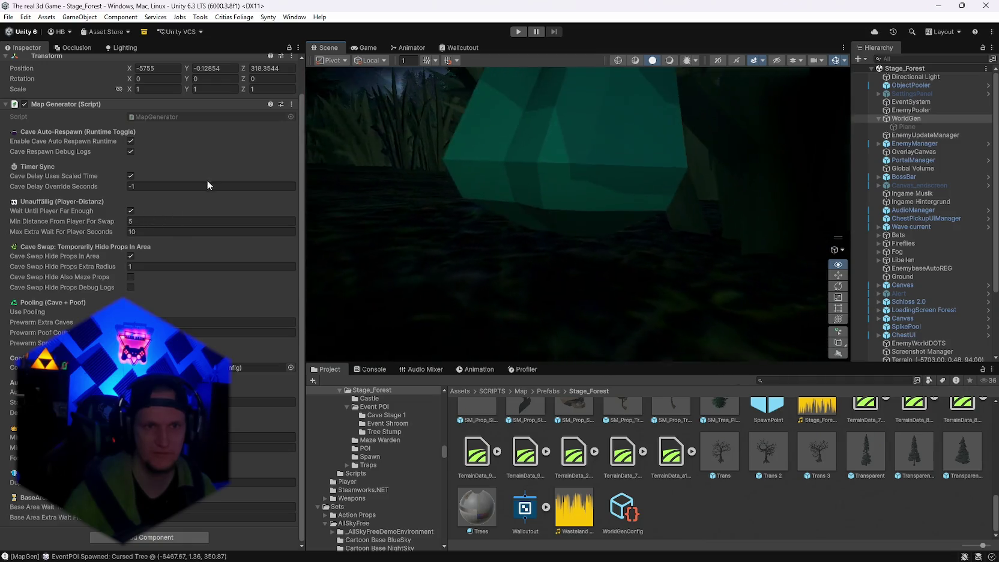
mouse_move(423, 182)
mouse_down()
mouse_move(415, 216)
mouse_move(395, 195)
mouse_up()
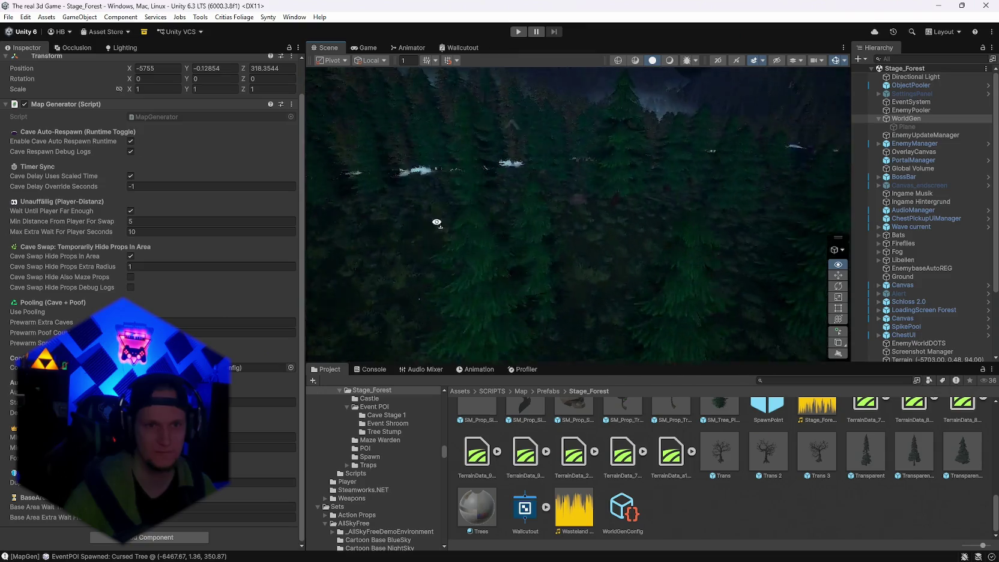
mouse_move(524, 219)
mouse_down()
mouse_move(595, 187)
mouse_move(665, 204)
mouse_move(524, 192)
mouse_move(552, 203)
mouse_move(215, 238)
mouse_up()
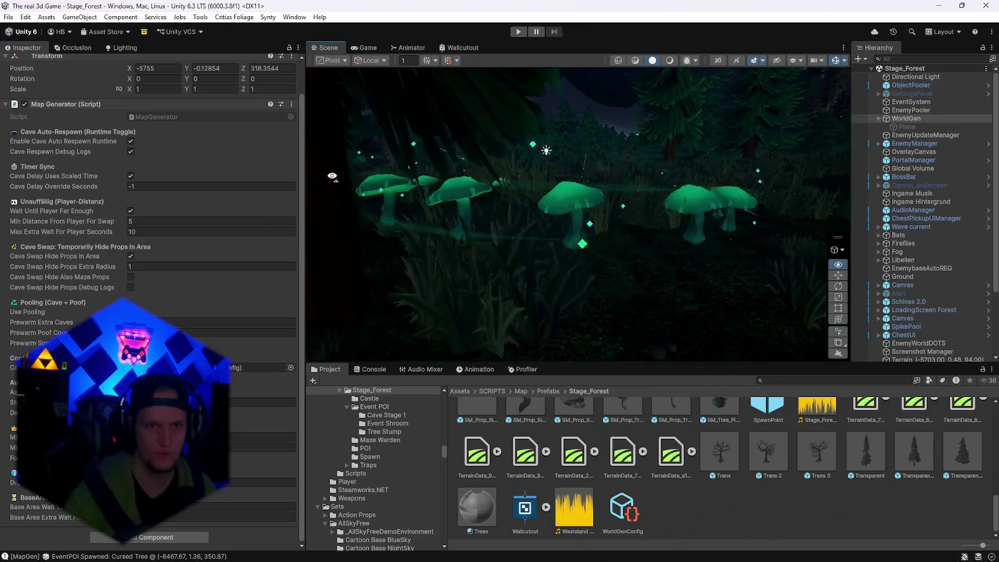
mouse_move(461, 175)
mouse_down()
mouse_move(640, 252)
mouse_move(688, 252)
mouse_move(712, 179)
mouse_move(852, 206)
mouse_up()
drag(915, 219, 525, 329)
drag(320, 266, 334, 220)
key(f)
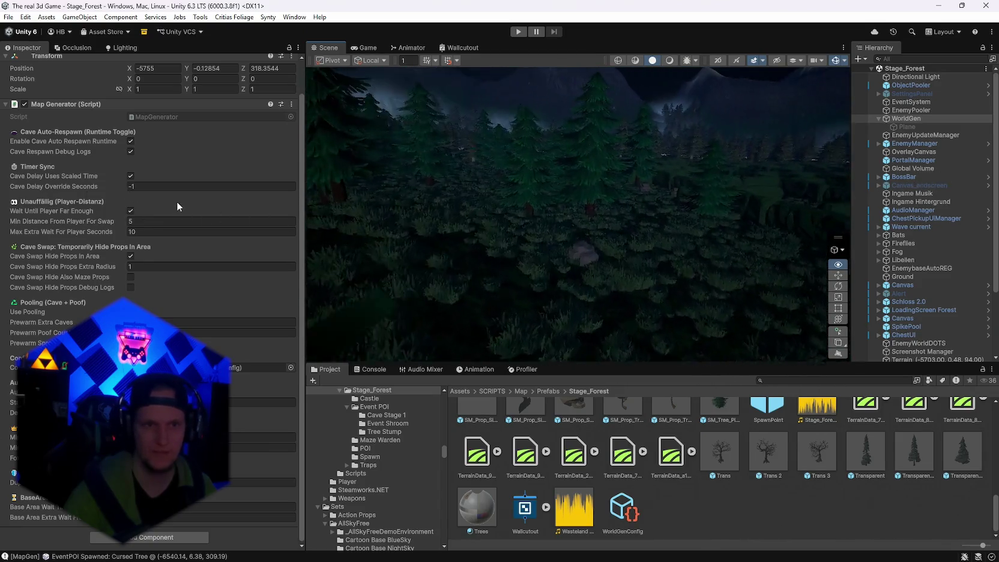
mouse_move(318, 193)
mouse_down()
mouse_move(328, 178)
mouse_move(316, 187)
mouse_up()
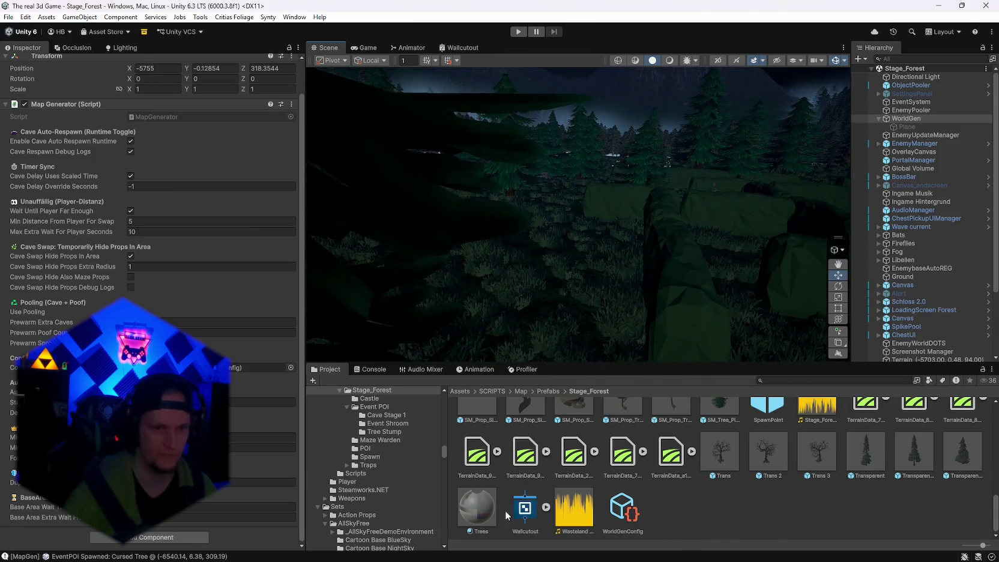
Scroll the WorldGenConfig Inspector down to the Terrain Tree Entries.
click(622, 510)
scroll(150, 270, down, 15)
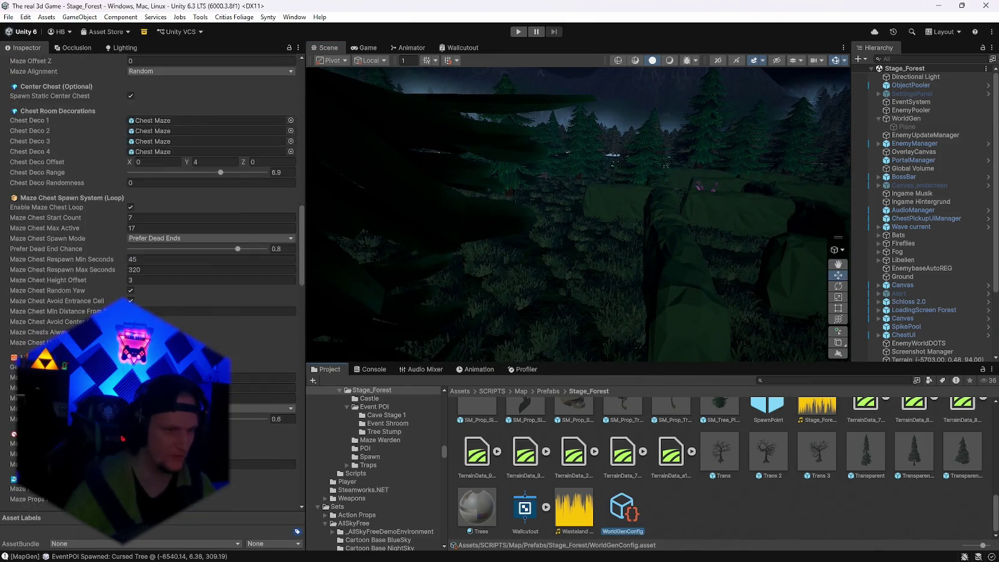
scroll(150, 270, down, 20)
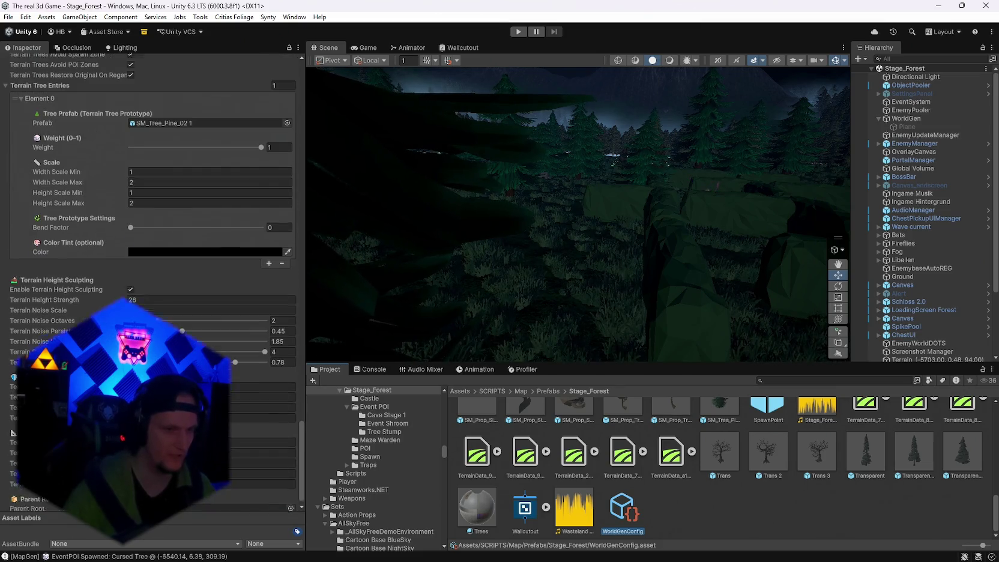
scroll(150, 270, down, 1)
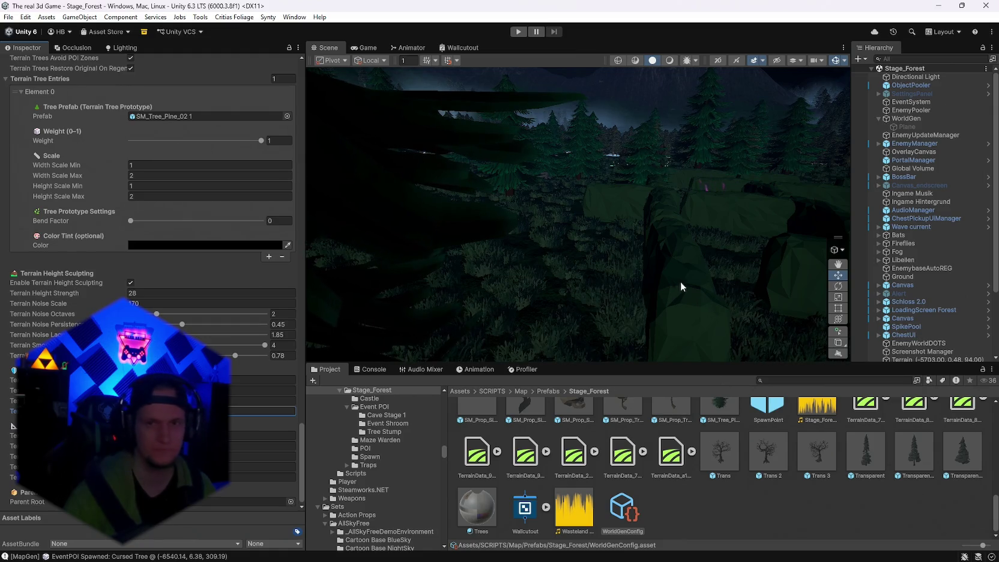
Regenerate the world with Generate World from WorldGen's Map Generator.
click(915, 120)
click(291, 104)
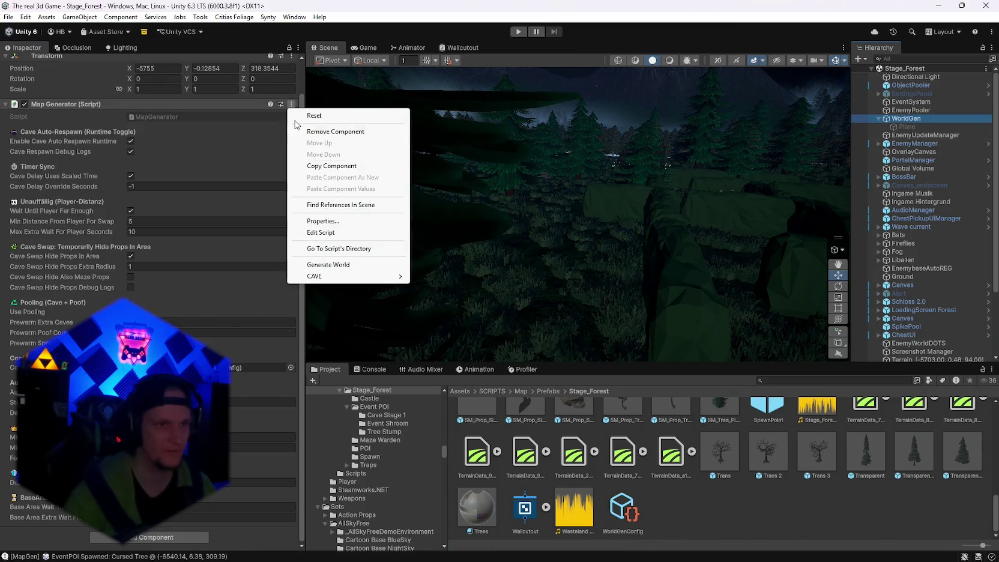
click(316, 266)
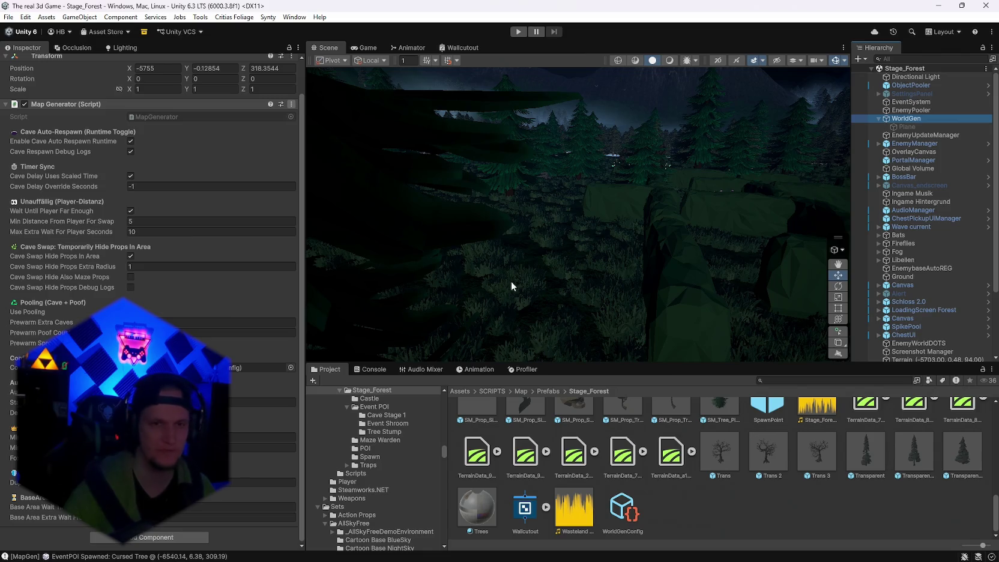
mouse_move(546, 238)
mouse_down()
mouse_move(751, 226)
mouse_move(879, 245)
mouse_move(33, 246)
mouse_move(947, 216)
mouse_move(444, 215)
mouse_move(454, 240)
mouse_move(236, 235)
mouse_move(190, 248)
mouse_move(203, 232)
mouse_move(100, 210)
mouse_move(139, 216)
mouse_move(137, 226)
mouse_move(24, 234)
mouse_move(950, 248)
mouse_move(871, 257)
mouse_move(944, 249)
mouse_move(875, 246)
mouse_move(890, 259)
mouse_up()
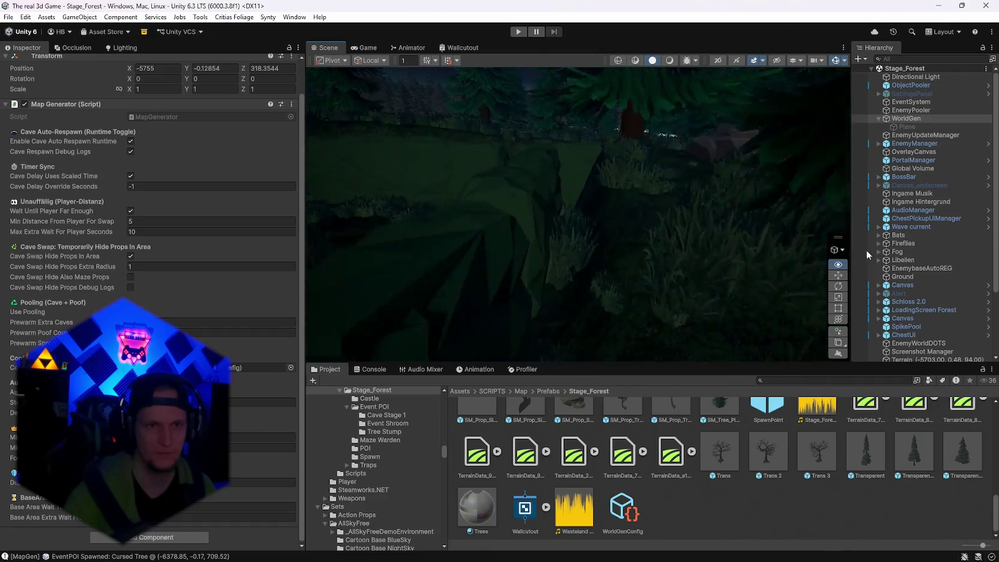
drag(787, 247, 677, 278)
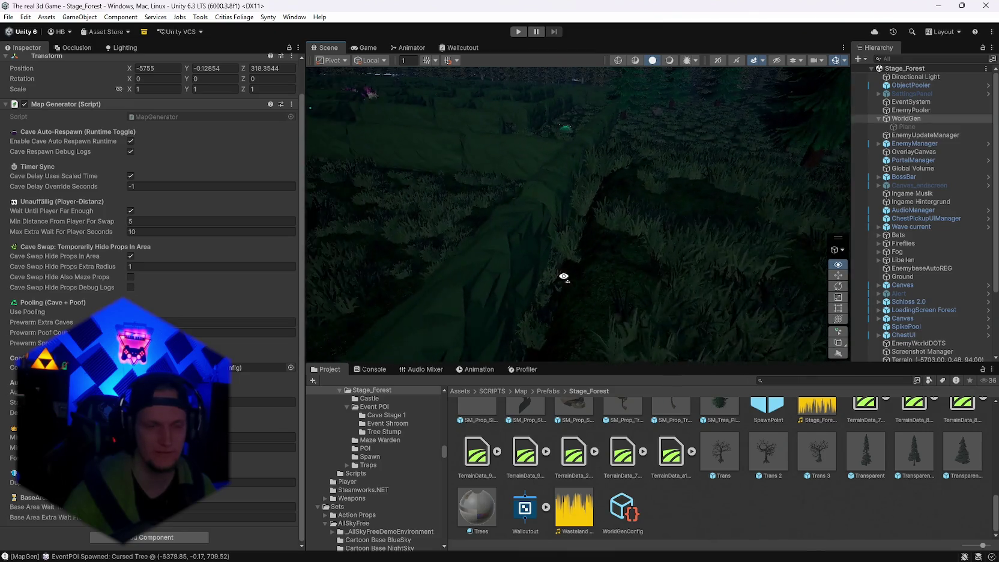
mouse_move(600, 271)
mouse_down()
mouse_move(544, 285)
mouse_move(597, 290)
mouse_move(511, 331)
mouse_move(203, 335)
mouse_move(168, 283)
mouse_move(260, 283)
mouse_up()
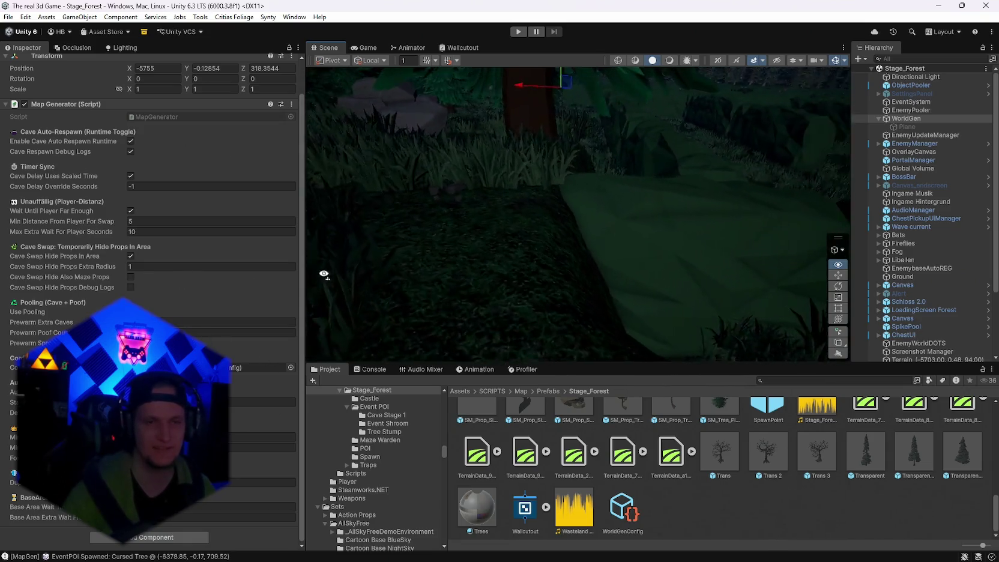
mouse_move(327, 254)
mouse_down()
mouse_move(535, 247)
mouse_move(628, 265)
mouse_move(905, 267)
mouse_up()
mouse_move(106, 262)
mouse_down()
mouse_move(213, 263)
mouse_move(158, 278)
mouse_move(177, 281)
mouse_move(128, 273)
mouse_move(156, 280)
mouse_move(228, 258)
mouse_move(265, 317)
mouse_up()
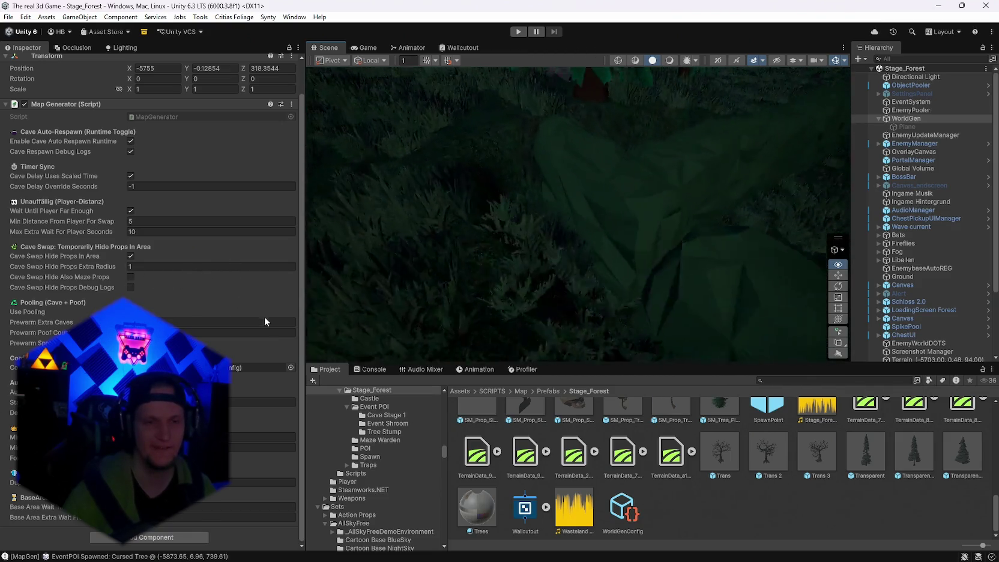
drag(414, 327, 575, 287)
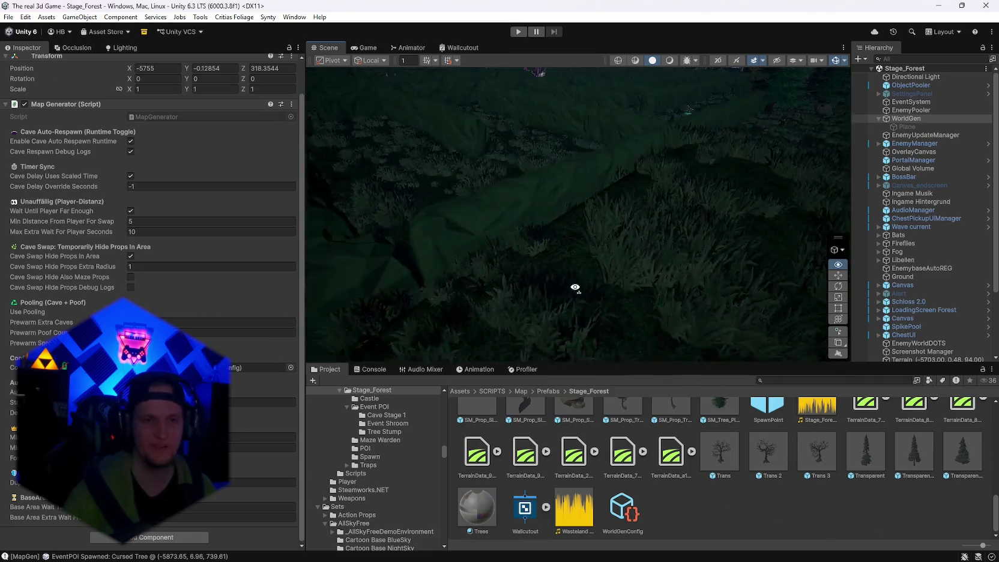
mouse_move(667, 268)
mouse_down()
mouse_move(479, 277)
mouse_move(520, 288)
mouse_move(539, 315)
mouse_move(571, 278)
mouse_move(455, 274)
mouse_move(283, 246)
mouse_up()
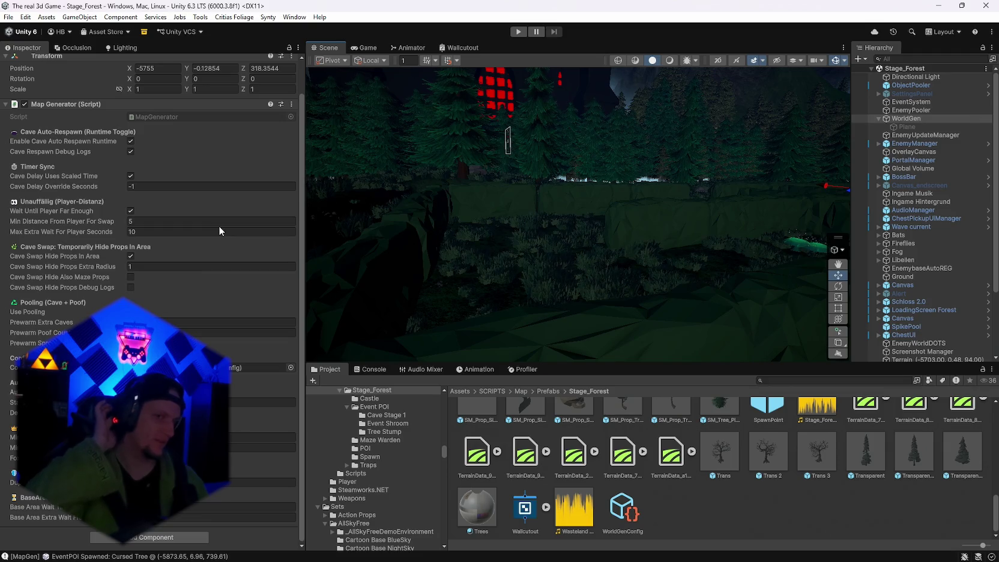
drag(395, 119, 765, 187)
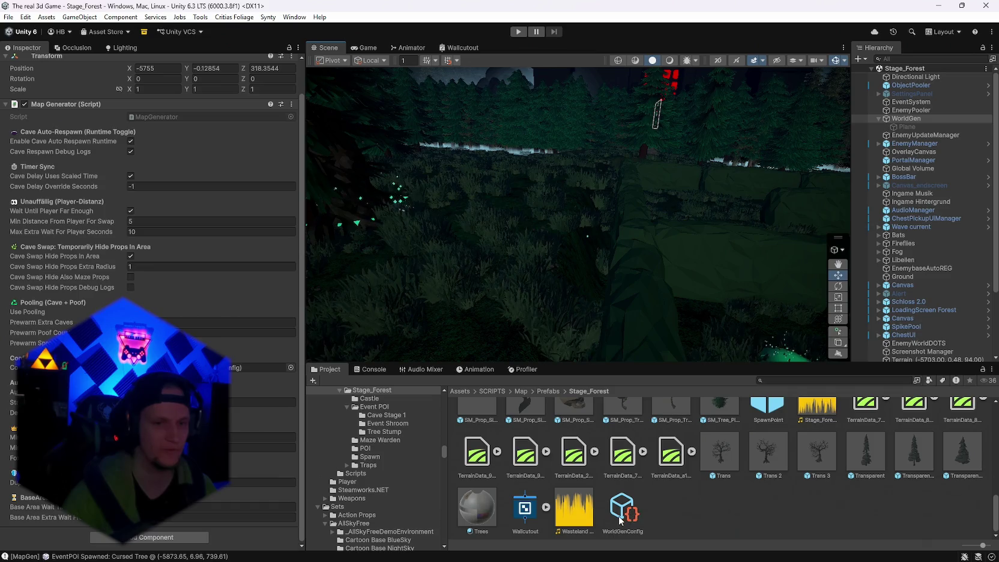
Scroll WorldGenConfig from Event POI to Terrain Tree Entries, then bring up WorldGen's Map Generator options.
click(618, 515)
scroll(296, 231, down, 10)
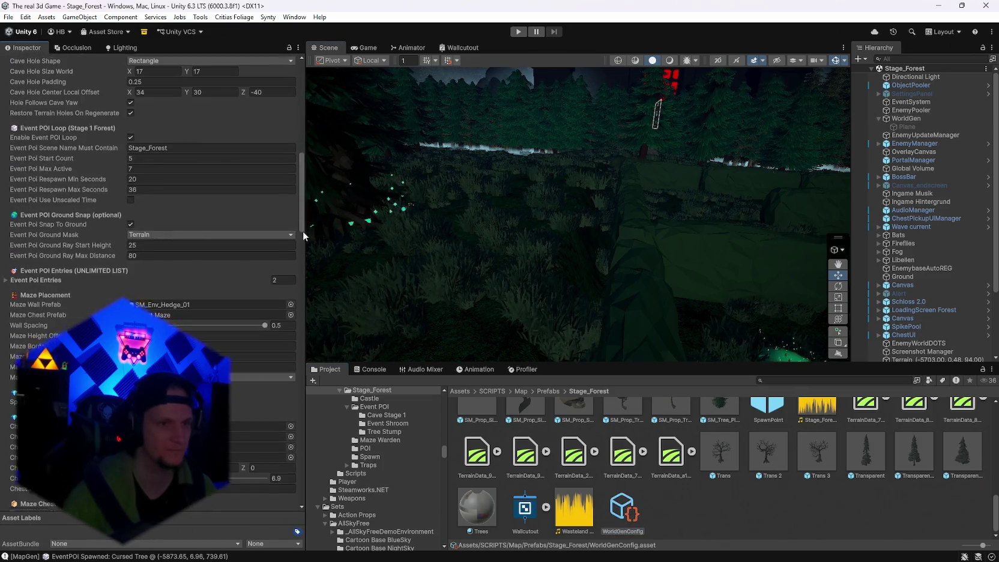
drag(304, 233, 327, 514)
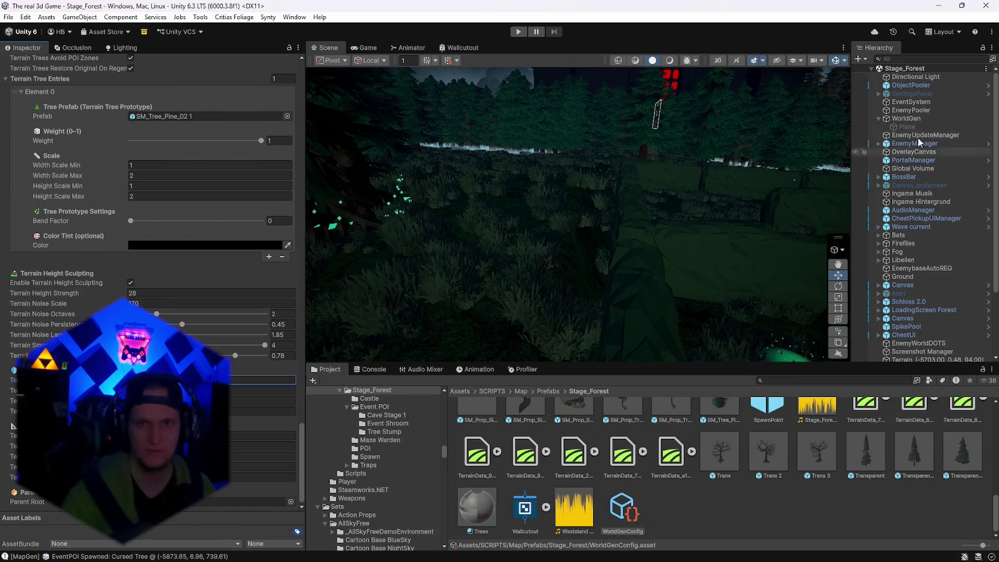
click(900, 119)
click(291, 104)
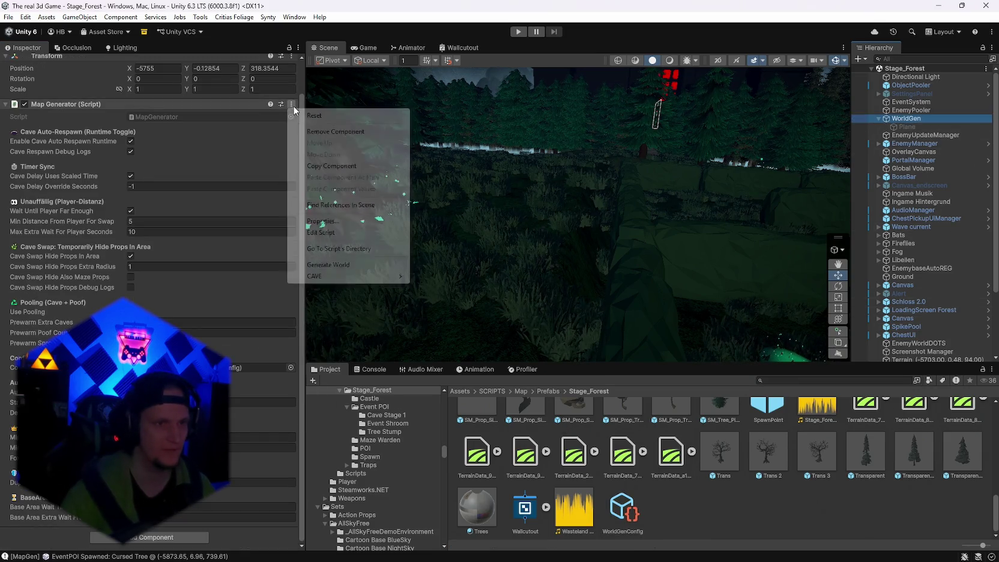
click(339, 264)
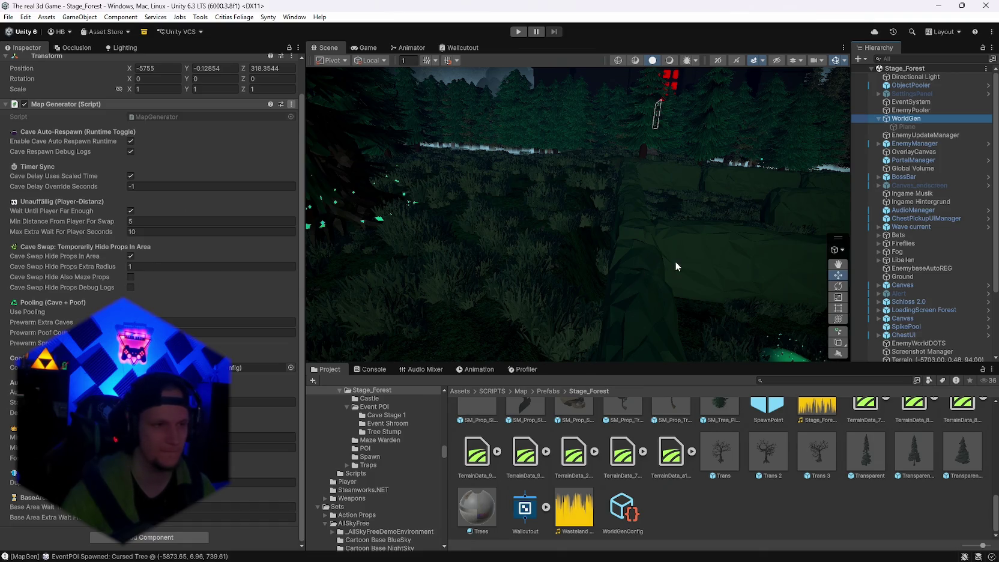
mouse_move(691, 269)
mouse_down()
mouse_move(709, 247)
mouse_move(289, 228)
mouse_move(44, 237)
mouse_move(928, 256)
mouse_move(907, 220)
mouse_move(934, 238)
mouse_move(94, 271)
mouse_move(172, 253)
mouse_move(182, 266)
mouse_move(382, 285)
mouse_move(428, 267)
mouse_move(390, 277)
mouse_move(424, 245)
mouse_move(492, 230)
mouse_move(602, 285)
mouse_move(698, 247)
mouse_move(749, 252)
mouse_move(727, 272)
mouse_move(30, 246)
mouse_move(361, 230)
mouse_move(144, 244)
mouse_move(158, 251)
mouse_move(274, 201)
mouse_move(406, 205)
mouse_move(387, 187)
mouse_move(388, 207)
mouse_move(446, 201)
mouse_move(513, 223)
mouse_move(573, 207)
mouse_move(719, 207)
mouse_up()
key(f)
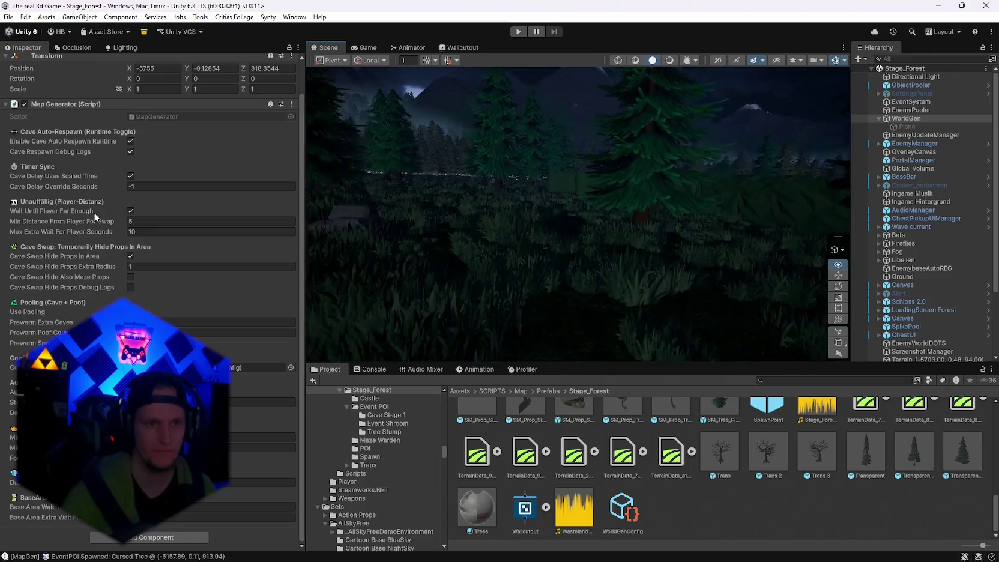
Check WorldGenConfig, regenerate the world from WorldGen, and fly in among the trees.
click(623, 507)
scroll(150, 210, down, 10)
scroll(228, 435, down, 15)
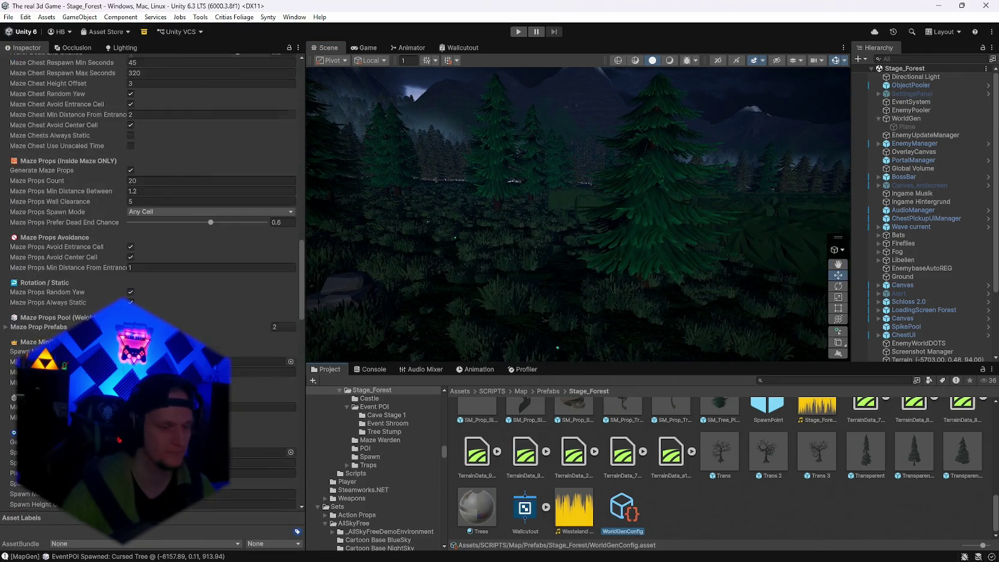
click(904, 121)
click(291, 103)
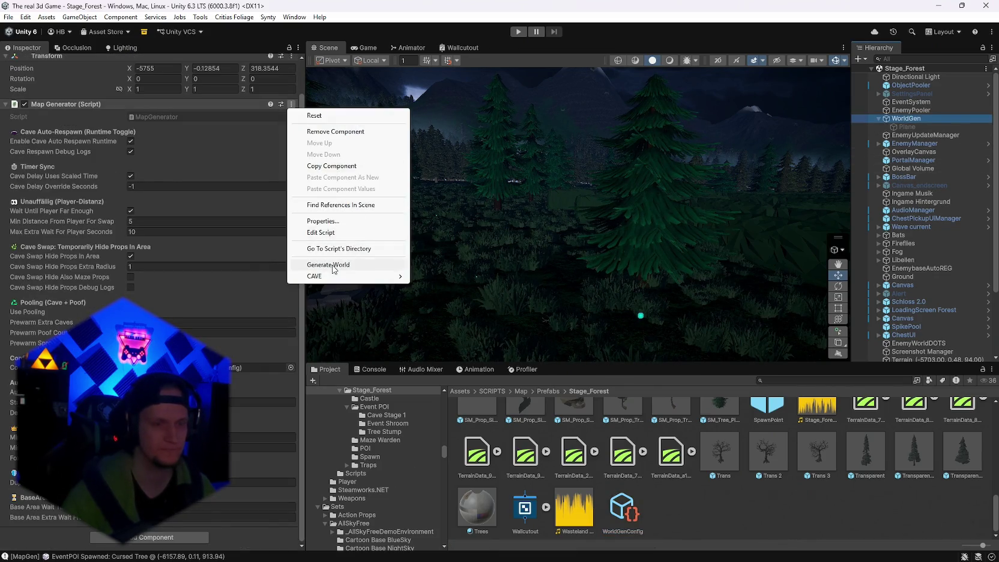
click(312, 265)
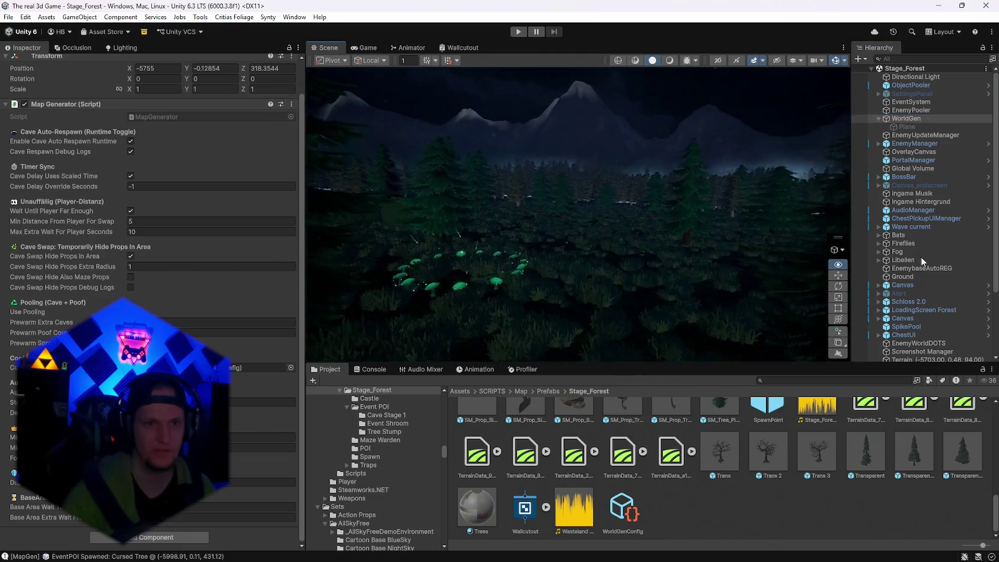
mouse_move(690, 276)
mouse_down()
mouse_move(559, 288)
mouse_move(593, 331)
mouse_move(575, 316)
mouse_move(587, 313)
mouse_move(573, 324)
mouse_move(594, 336)
mouse_up()
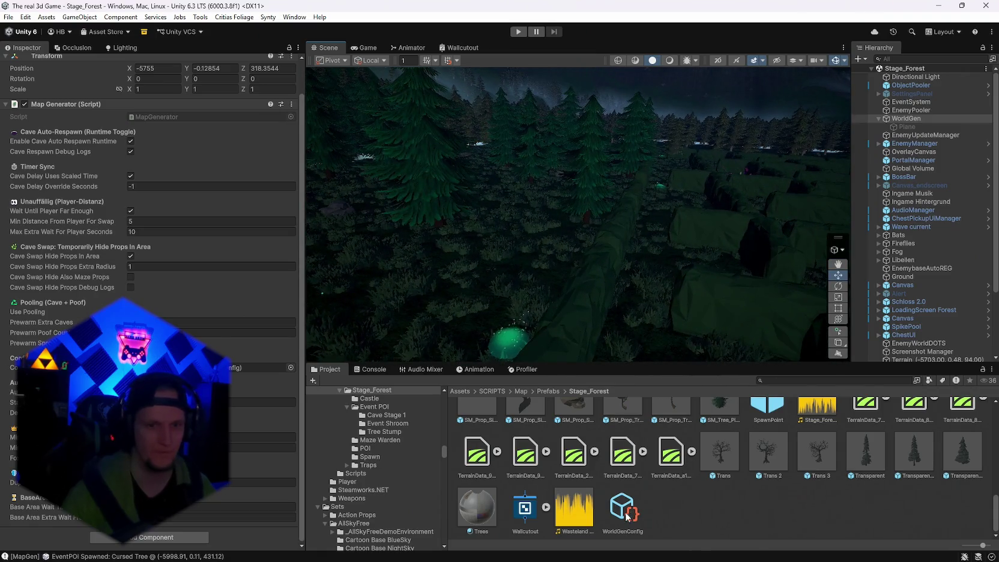
Re-check WorldGenConfig settings and generate another fresh world from WorldGen's Map Generator.
click(626, 514)
scroll(244, 393, down, 20)
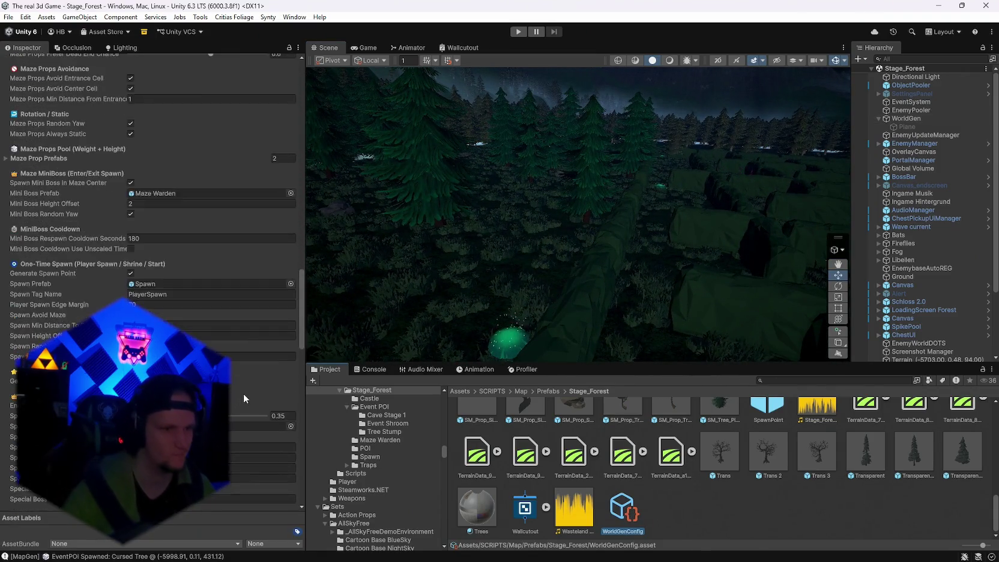
scroll(244, 393, down, 15)
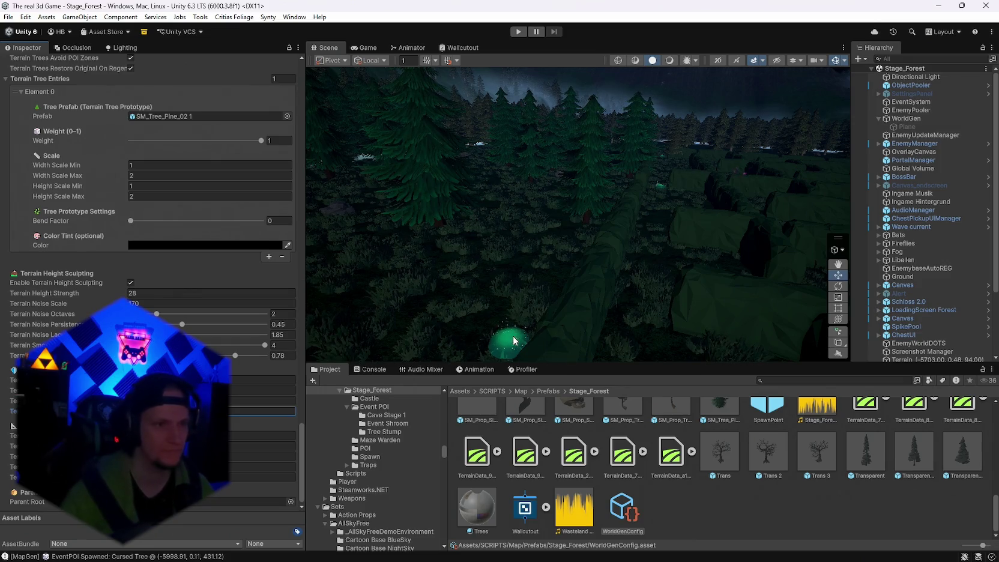
click(903, 118)
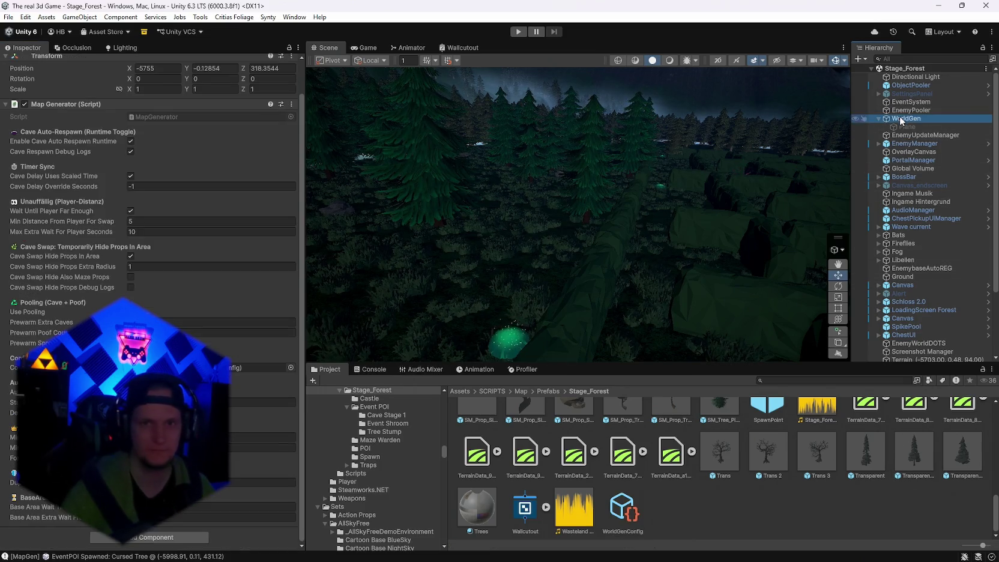
click(291, 104)
click(316, 265)
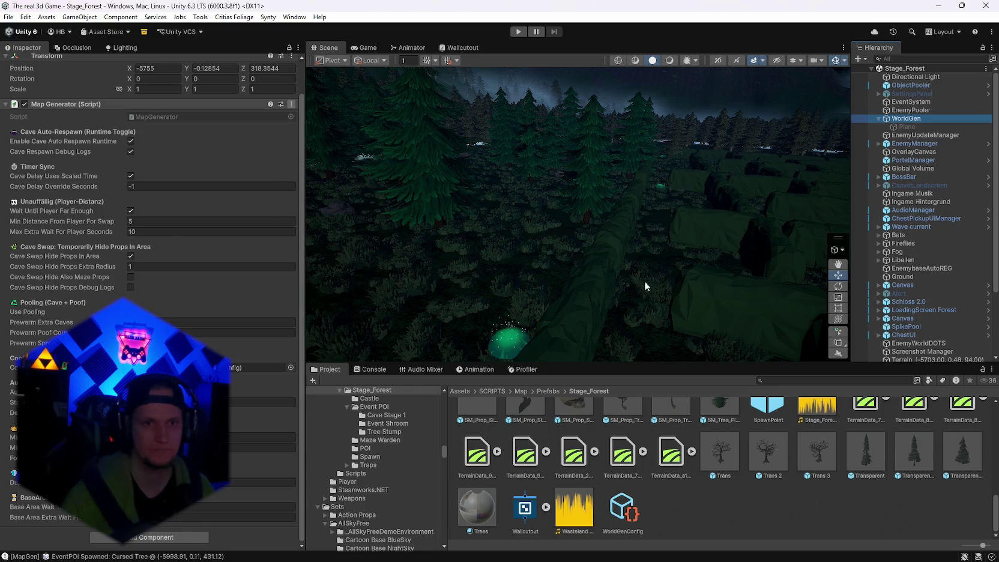
mouse_move(643, 281)
mouse_down()
mouse_move(663, 258)
mouse_move(852, 222)
mouse_move(704, 245)
mouse_move(729, 229)
mouse_move(623, 205)
mouse_move(823, 236)
mouse_move(974, 206)
mouse_move(72, 198)
mouse_move(39, 235)
mouse_move(24, 238)
mouse_move(961, 236)
mouse_move(927, 236)
mouse_move(941, 279)
mouse_move(873, 312)
mouse_move(737, 307)
mouse_move(660, 328)
mouse_move(637, 353)
mouse_move(580, 367)
mouse_move(527, 342)
mouse_move(720, 356)
mouse_move(493, 324)
mouse_up()
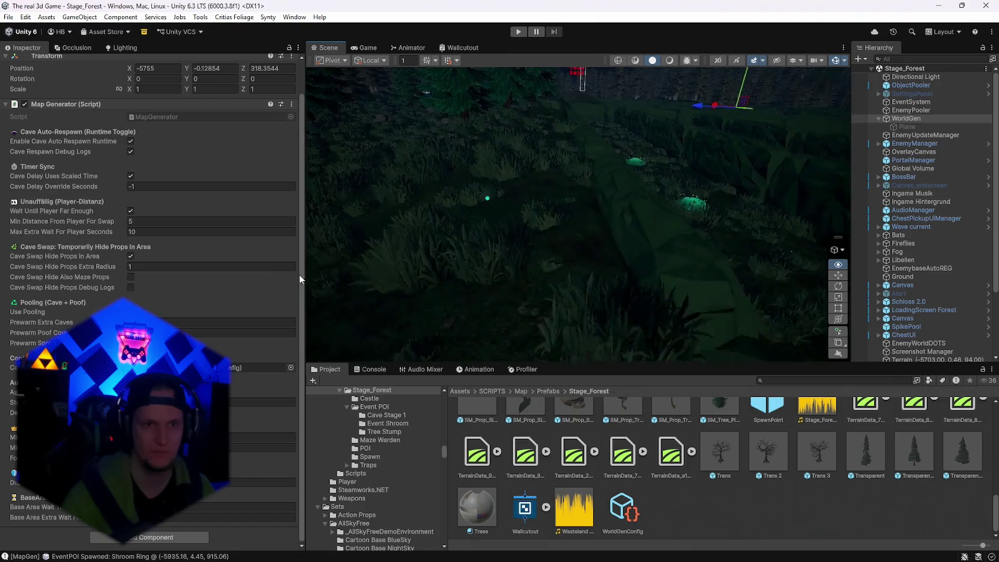
mouse_move(312, 272)
mouse_down()
mouse_move(352, 254)
mouse_move(566, 263)
mouse_move(359, 248)
mouse_move(315, 270)
mouse_move(240, 255)
mouse_move(32, 256)
mouse_move(922, 269)
mouse_move(642, 272)
mouse_move(726, 278)
mouse_move(54, 269)
mouse_move(216, 237)
mouse_move(353, 258)
mouse_up()
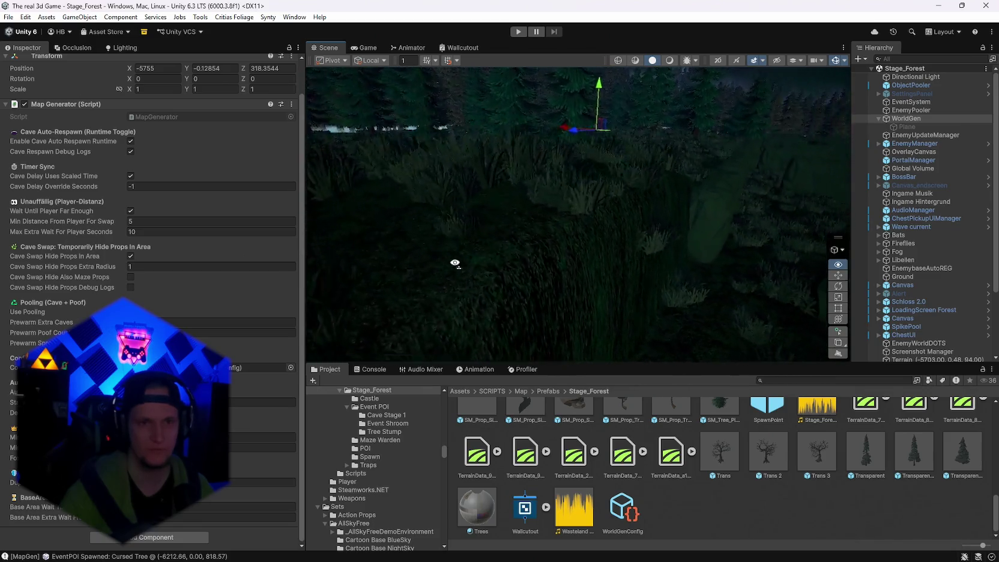
mouse_move(455, 263)
mouse_down()
mouse_move(542, 297)
mouse_move(581, 328)
mouse_move(345, 308)
mouse_move(666, 270)
mouse_move(691, 292)
mouse_move(381, 247)
mouse_move(810, 282)
mouse_up()
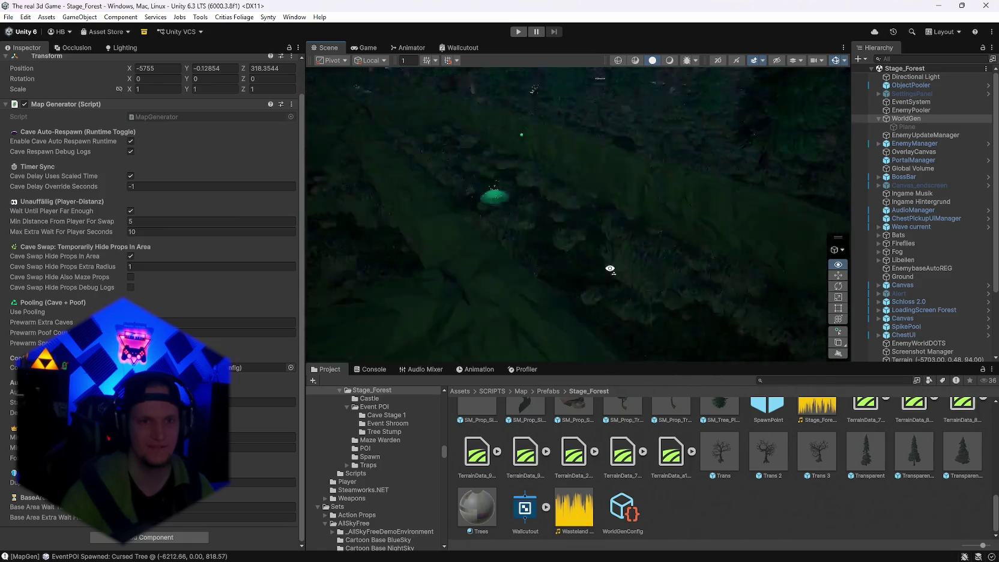
drag(610, 269, 259, 215)
mouse_move(340, 235)
mouse_down()
mouse_move(356, 267)
mouse_move(324, 252)
mouse_move(193, 286)
mouse_up()
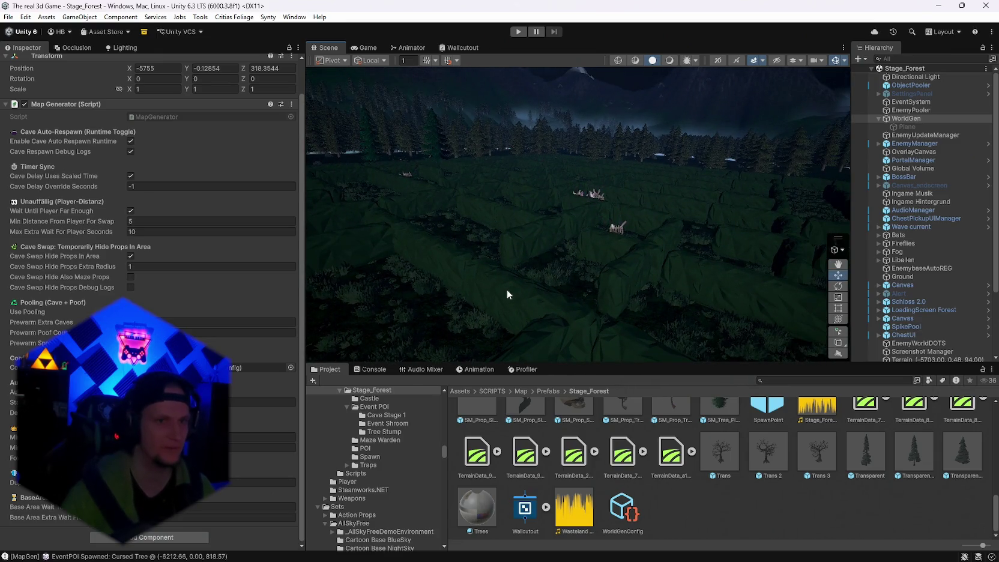
mouse_move(506, 289)
mouse_down()
mouse_move(402, 273)
mouse_move(395, 291)
mouse_move(474, 300)
mouse_move(482, 289)
mouse_move(884, 255)
mouse_move(850, 271)
mouse_up()
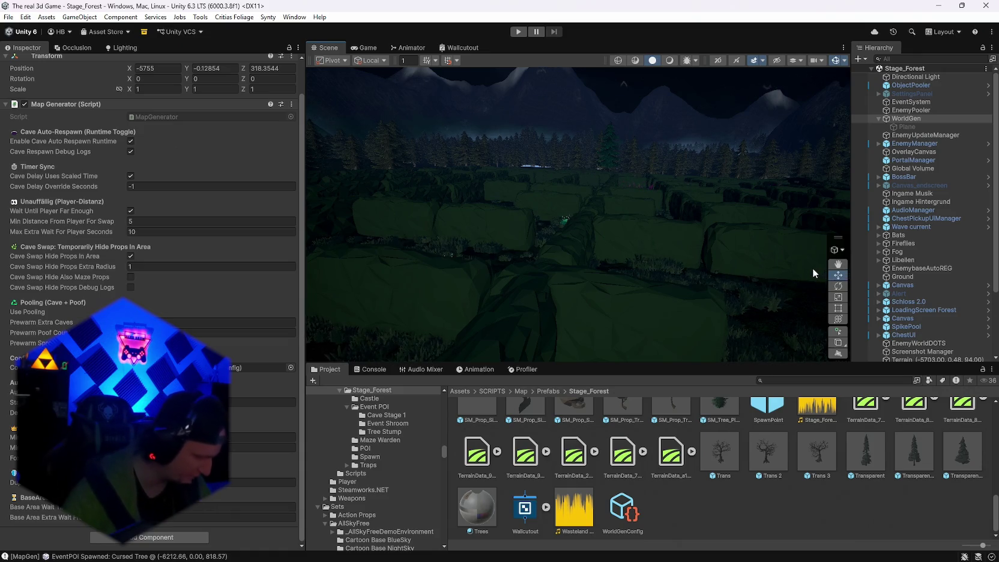
mouse_move(649, 235)
mouse_down()
mouse_move(749, 226)
mouse_move(781, 235)
mouse_move(771, 220)
mouse_move(499, 259)
mouse_move(469, 252)
mouse_move(526, 290)
mouse_move(744, 264)
mouse_up()
mouse_move(884, 260)
mouse_down()
mouse_move(769, 240)
mouse_move(736, 246)
mouse_up()
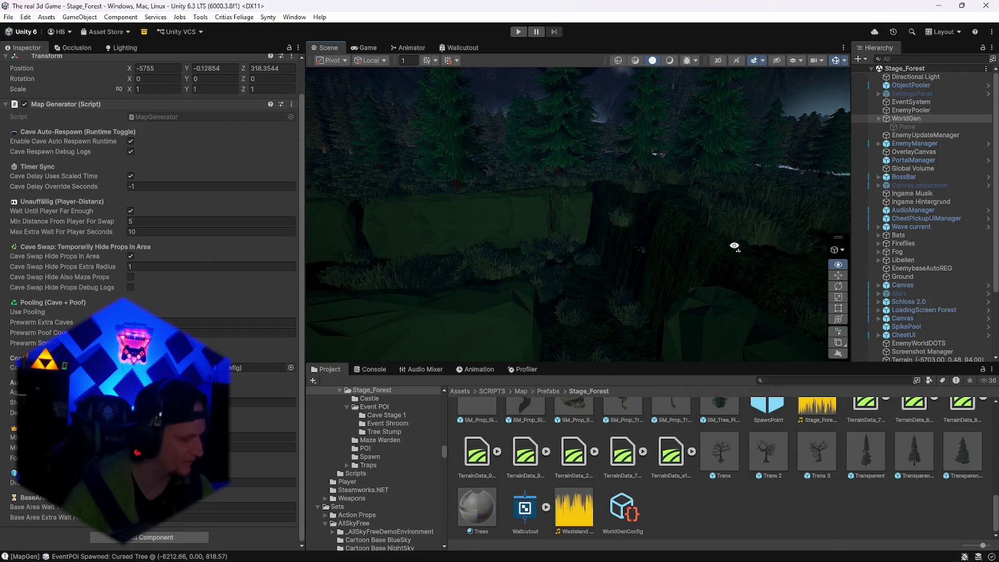
mouse_move(726, 240)
mouse_down()
mouse_move(778, 234)
mouse_move(470, 241)
mouse_move(554, 227)
mouse_move(541, 230)
mouse_move(683, 229)
mouse_up()
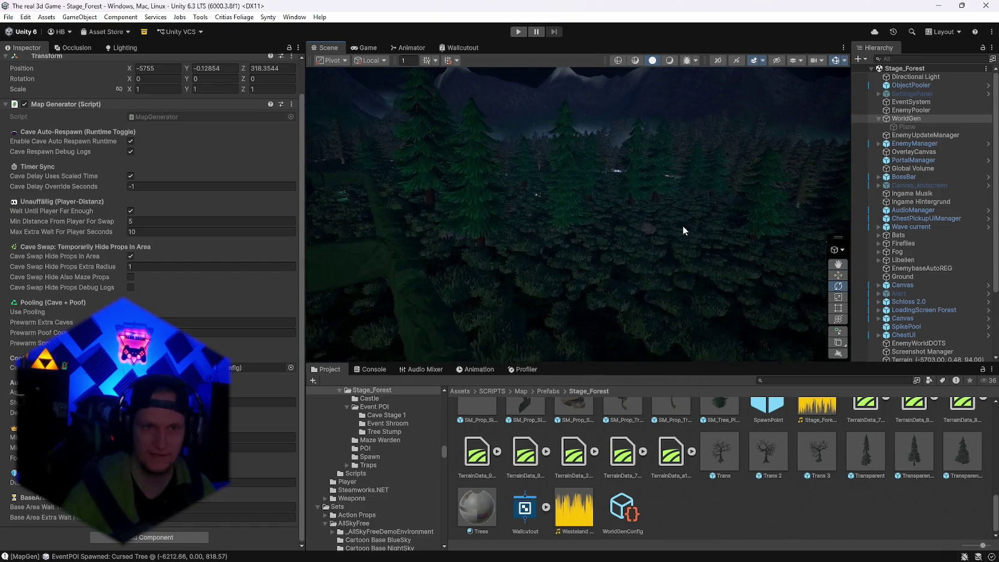
mouse_move(613, 221)
mouse_down()
mouse_move(510, 212)
mouse_move(508, 235)
mouse_move(492, 237)
mouse_move(588, 240)
mouse_move(609, 256)
mouse_move(412, 233)
mouse_move(852, 231)
mouse_move(803, 257)
mouse_move(856, 309)
mouse_move(840, 284)
mouse_move(608, 116)
mouse_move(568, 170)
mouse_move(501, 171)
mouse_up()
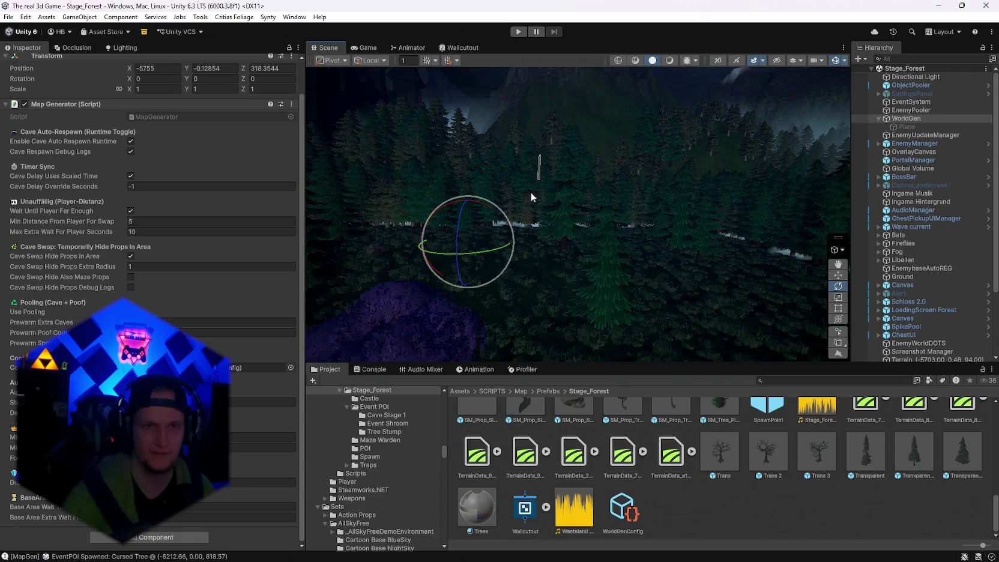
Orbit the Scene view across the trees, mountains, hedge maze and mossy rock wall.
drag(755, 282, 708, 336)
drag(688, 301, 519, 203)
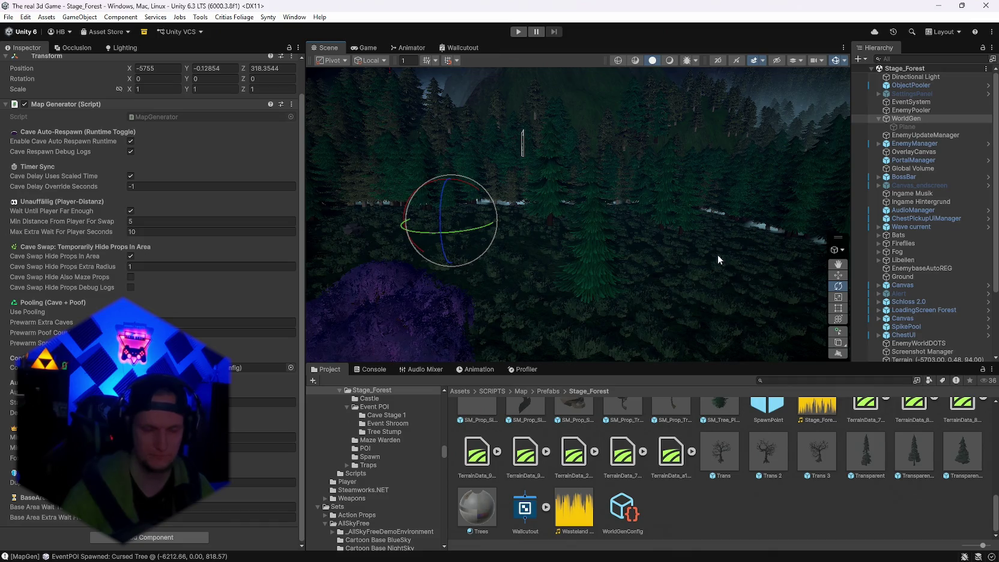
mouse_move(686, 225)
mouse_down()
mouse_move(515, 272)
mouse_move(513, 283)
mouse_move(634, 312)
mouse_move(467, 330)
mouse_move(363, 303)
mouse_move(346, 272)
mouse_move(548, 285)
mouse_move(573, 251)
mouse_move(659, 252)
mouse_move(666, 265)
mouse_move(595, 276)
mouse_move(678, 284)
mouse_move(563, 251)
mouse_up()
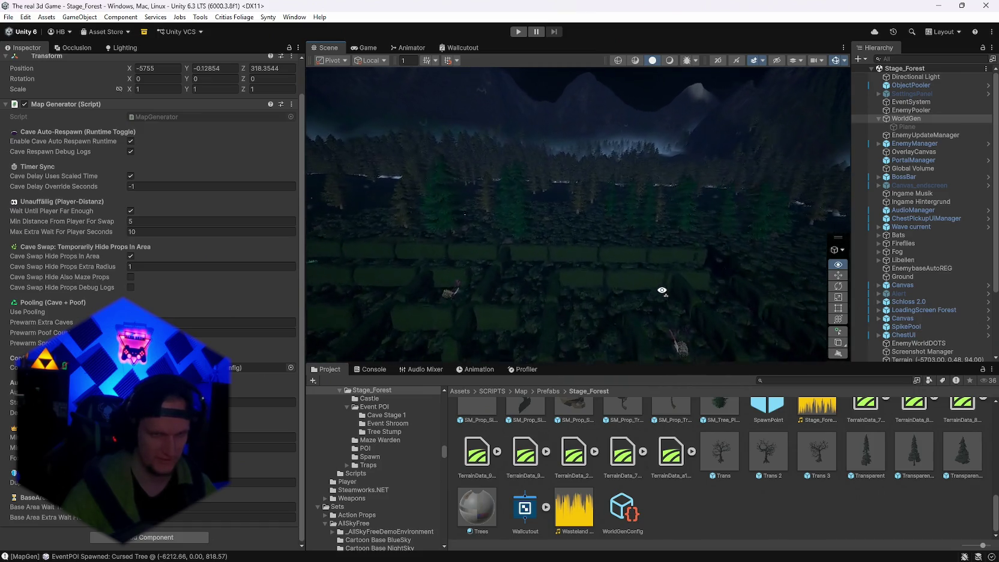
mouse_move(625, 289)
mouse_down()
mouse_move(586, 318)
mouse_move(657, 207)
mouse_move(778, 328)
mouse_move(810, 313)
mouse_up()
mouse_move(892, 285)
mouse_down()
mouse_move(858, 250)
mouse_move(940, 228)
mouse_move(90, 227)
mouse_move(265, 227)
mouse_move(864, 263)
mouse_move(122, 270)
mouse_move(835, 238)
mouse_move(995, 267)
mouse_move(181, 261)
mouse_move(374, 246)
mouse_move(473, 222)
mouse_move(608, 234)
mouse_move(379, 152)
mouse_move(463, 158)
mouse_move(327, 137)
mouse_move(563, 129)
mouse_move(606, 159)
mouse_move(414, 132)
mouse_move(537, 141)
mouse_move(420, 147)
mouse_up()
mouse_move(40, 155)
mouse_down()
mouse_move(336, 144)
mouse_move(410, 178)
mouse_move(57, 127)
mouse_move(148, 146)
mouse_move(184, 165)
mouse_move(137, 159)
mouse_move(134, 138)
mouse_move(399, 114)
mouse_move(468, 116)
mouse_move(511, 143)
mouse_move(453, 160)
mouse_up()
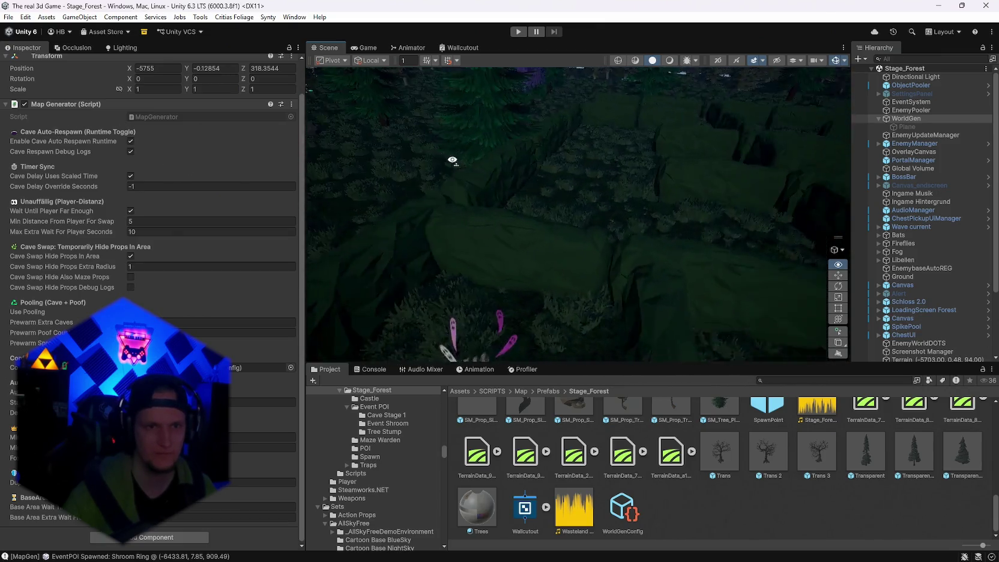
mouse_move(511, 110)
mouse_down()
mouse_move(473, 123)
mouse_move(503, 133)
mouse_up()
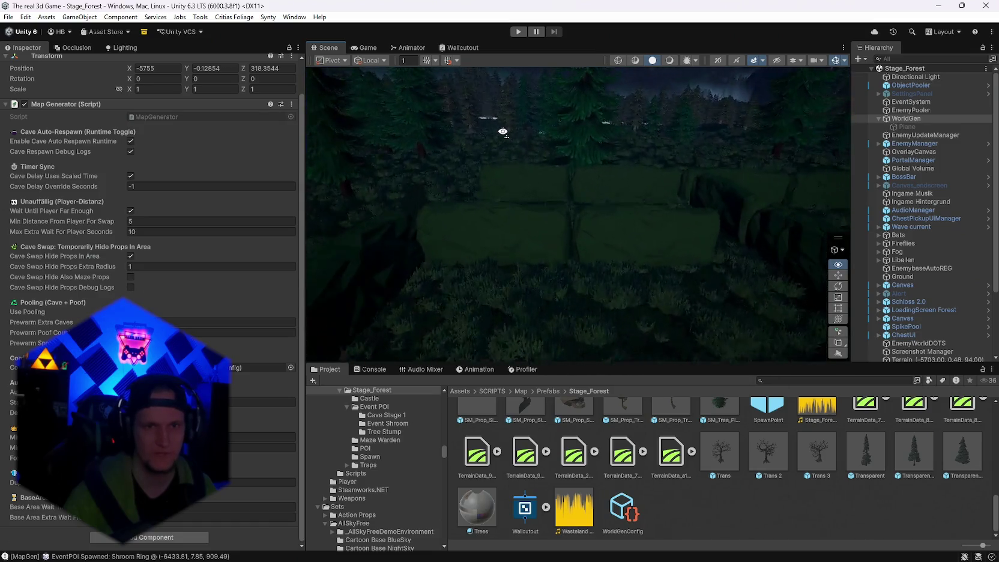
mouse_move(599, 148)
mouse_down()
mouse_move(608, 117)
mouse_move(565, 154)
mouse_move(807, 66)
mouse_move(804, 84)
mouse_move(766, 116)
mouse_move(800, 122)
mouse_move(72, 135)
mouse_move(106, 129)
mouse_move(40, 122)
mouse_move(66, 114)
mouse_move(28, 138)
mouse_move(32, 121)
mouse_move(66, 137)
mouse_move(486, 100)
mouse_move(611, 100)
mouse_move(471, 105)
mouse_move(497, 70)
mouse_up()
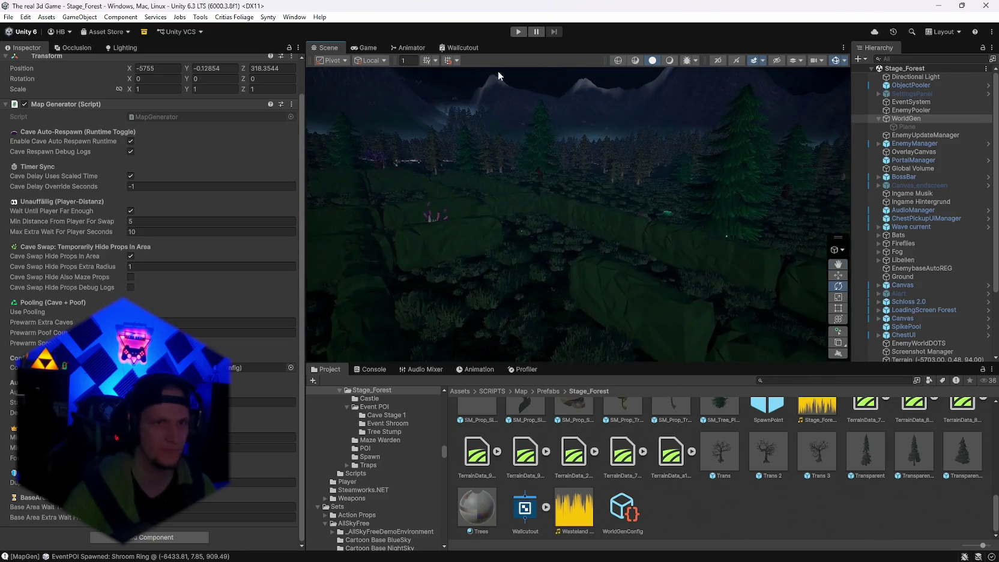
Darken the Scene view lighting, save the project, and show File's recent scenes.
click(673, 60)
mouse_move(684, 168)
mouse_down()
mouse_move(691, 178)
mouse_move(466, 180)
mouse_move(554, 215)
mouse_up()
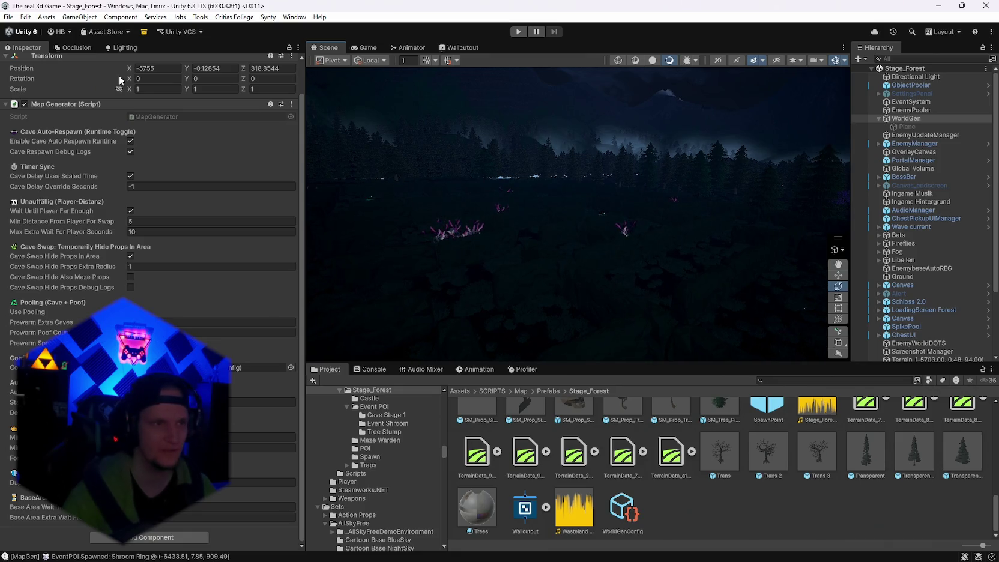
click(9, 17)
click(6, 17)
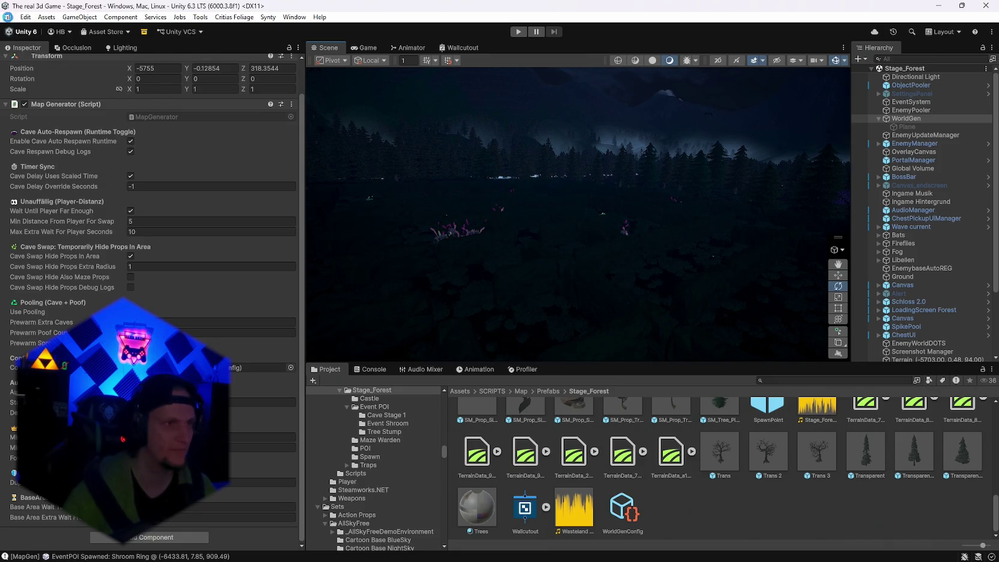
click(9, 16)
click(36, 129)
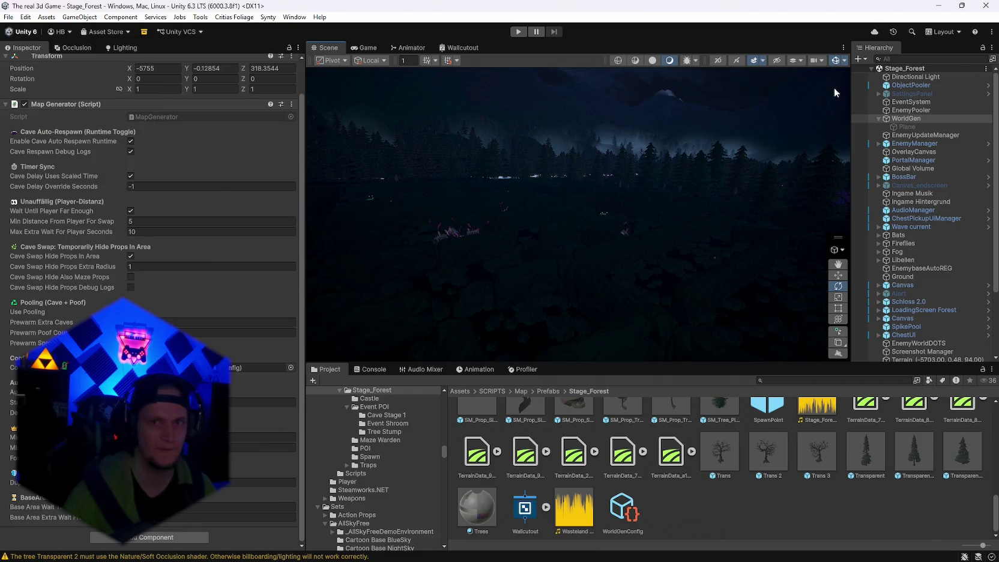
click(3, 17)
Open the Stage_Hub scene from the recent scenes list and enter Play mode.
mouse_move(90, 52)
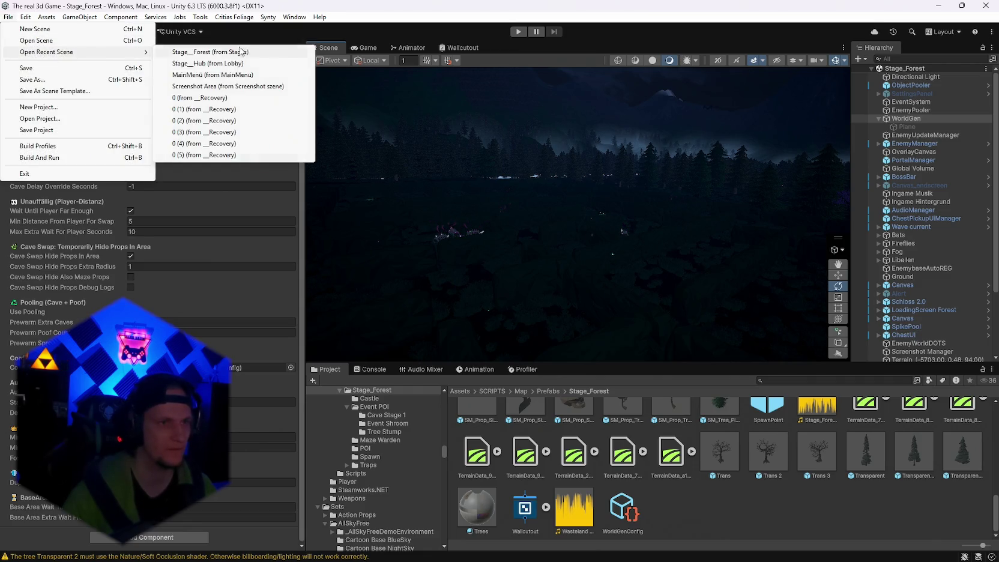
click(201, 63)
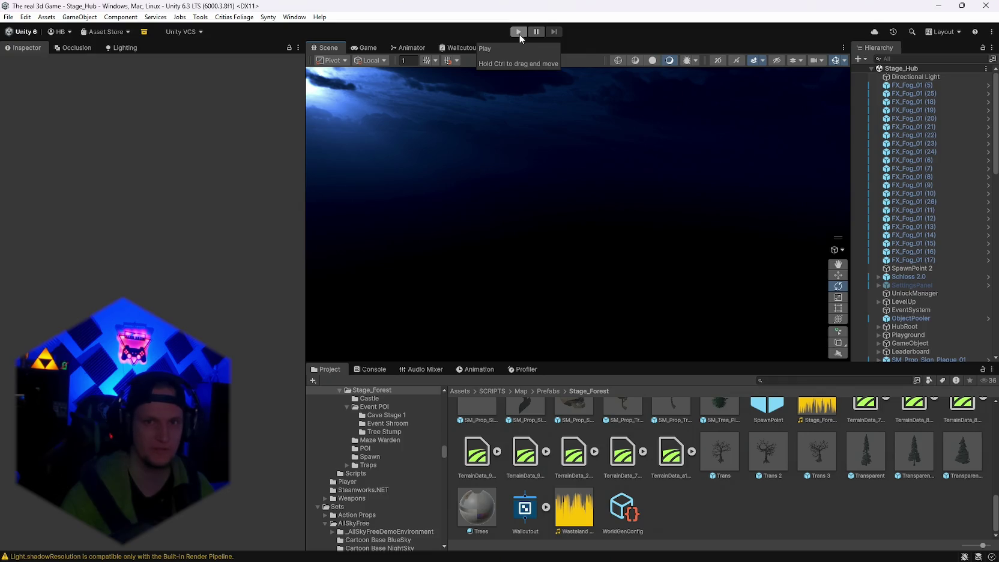
click(519, 32)
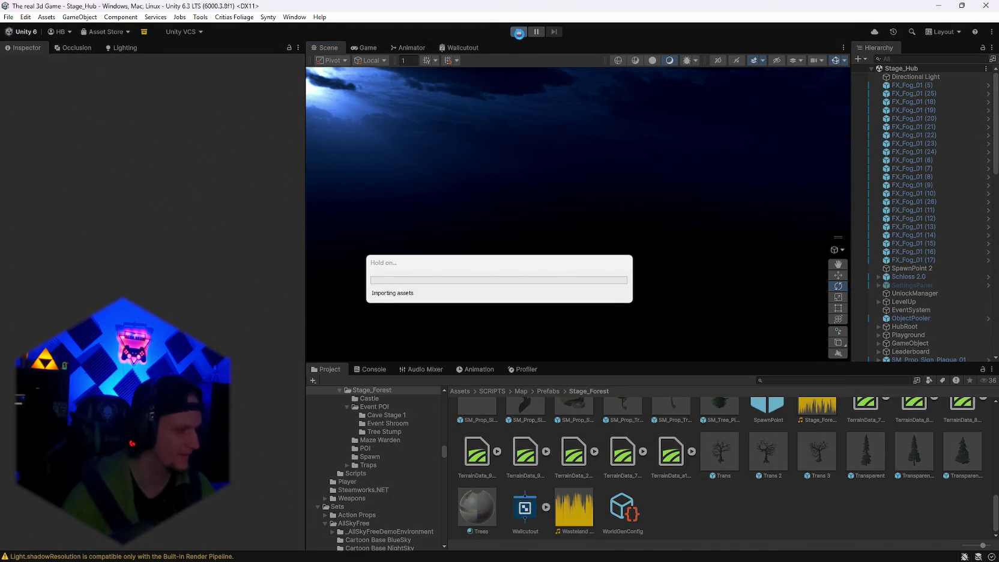
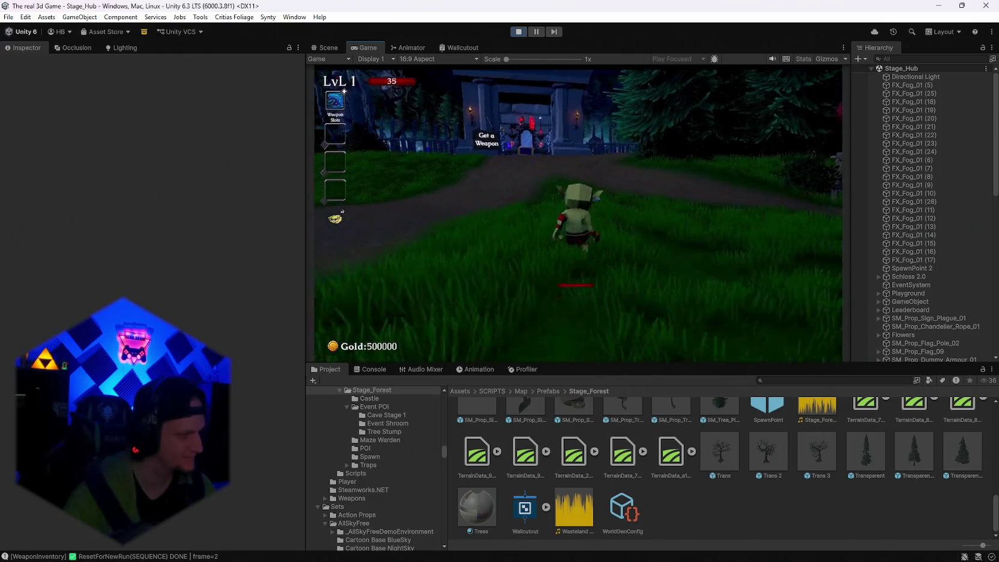
Run the character around the hub back to the Get a Weapon sign.
key(w)
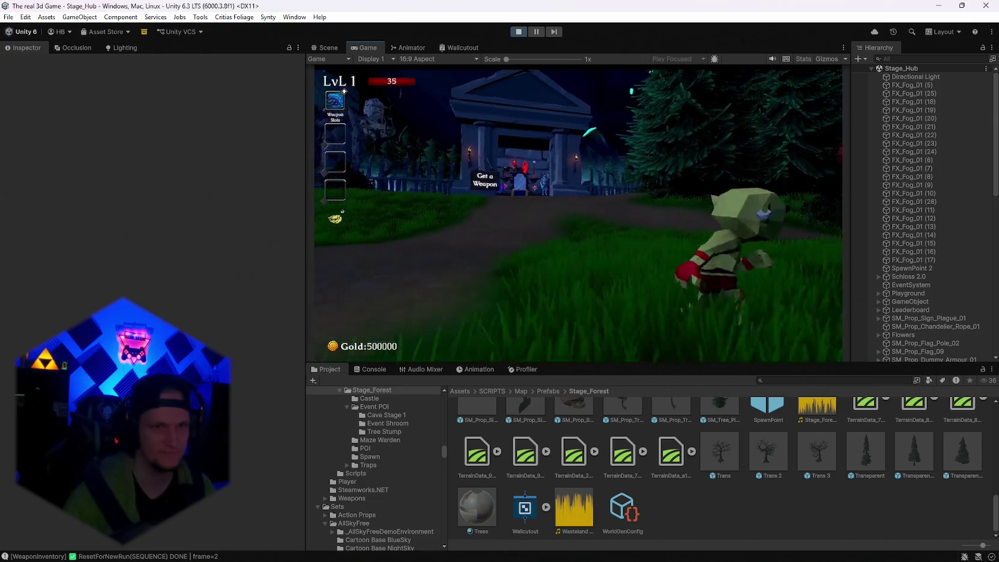
key(w)
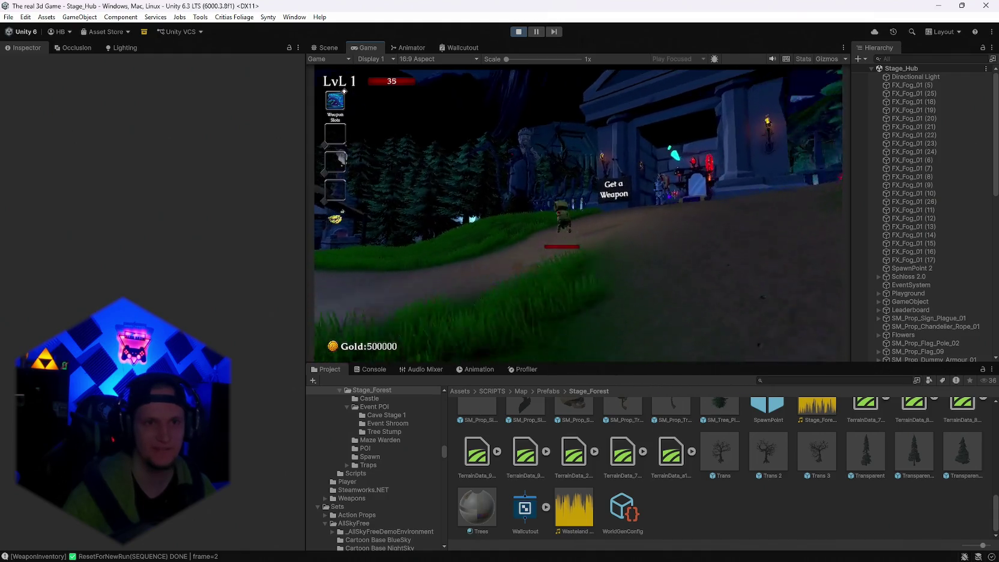
key(w)
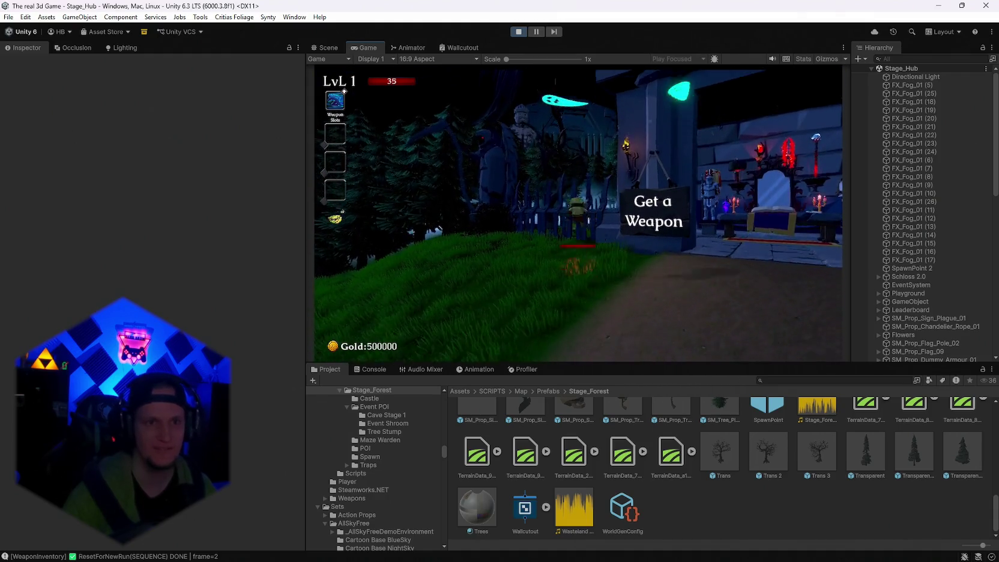
key(w)
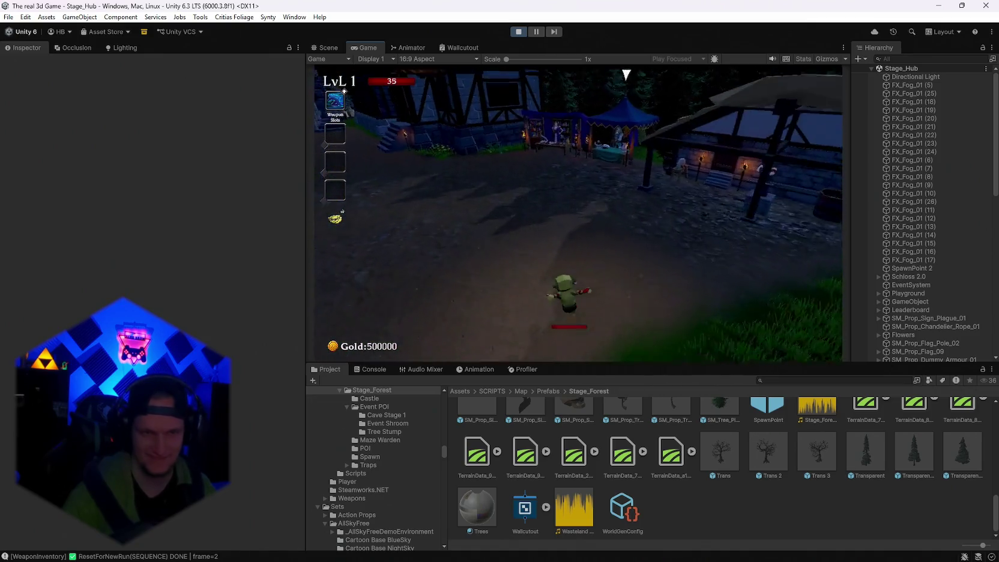
key(w)
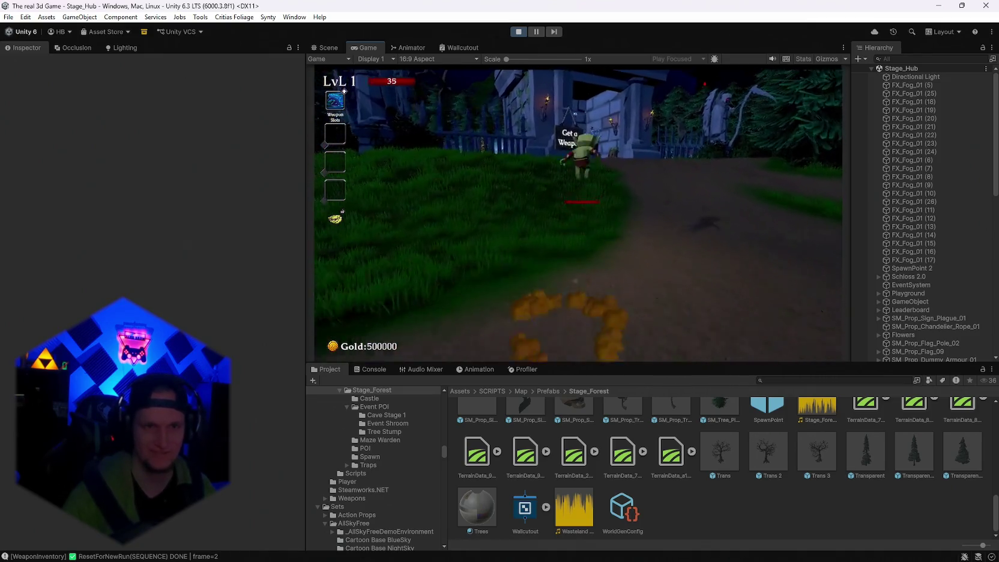
key(w)
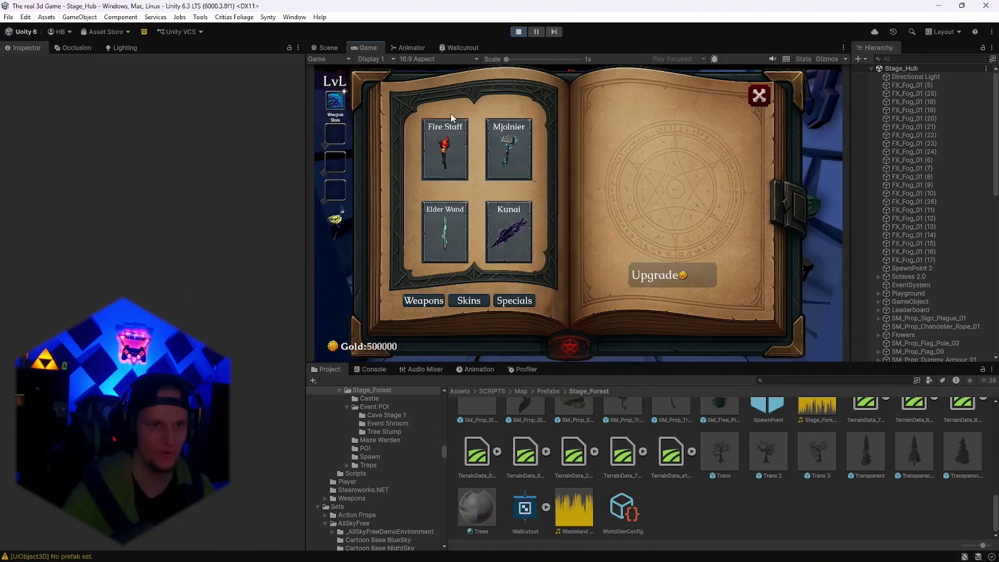
key(Escape)
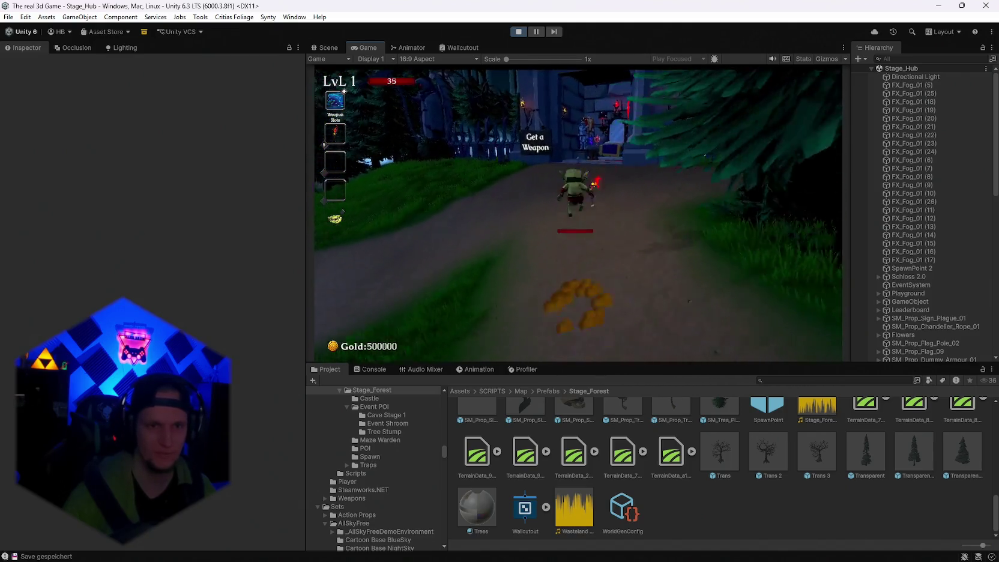
Choose the FireMage skin on the weapon book's skins page, then close the book.
key(e)
key(Tab)
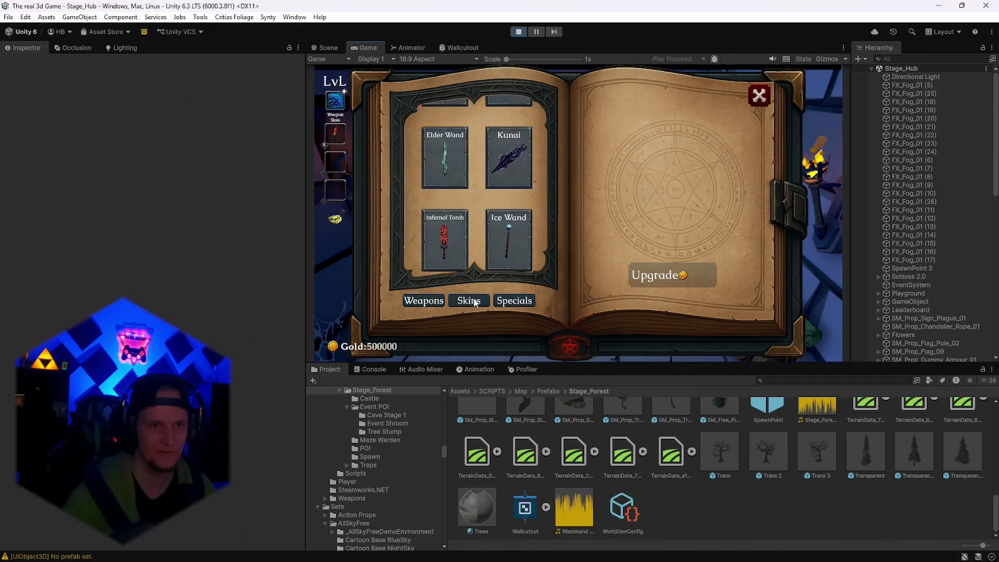
scroll(506, 245, down, 1)
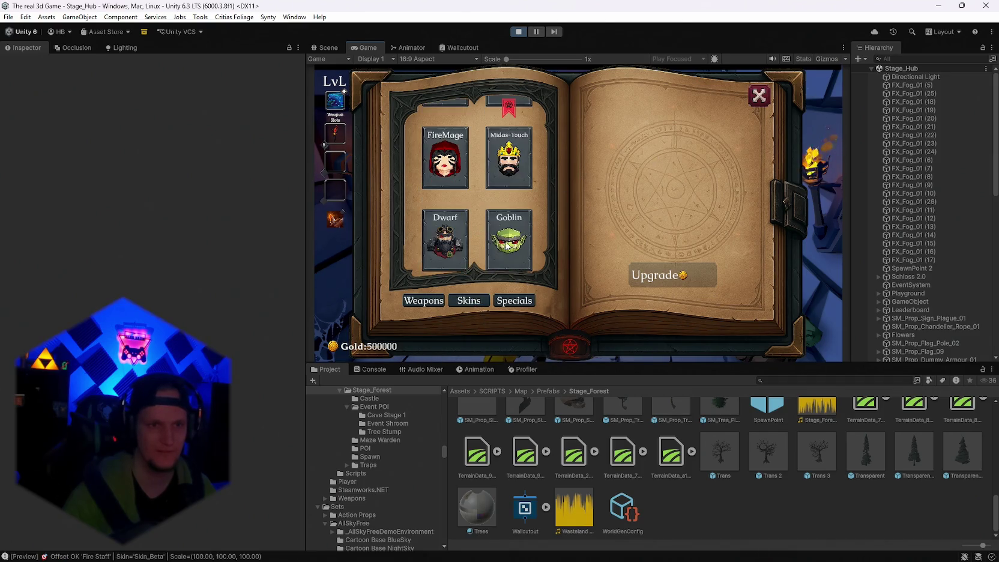
scroll(442, 209, up, 1)
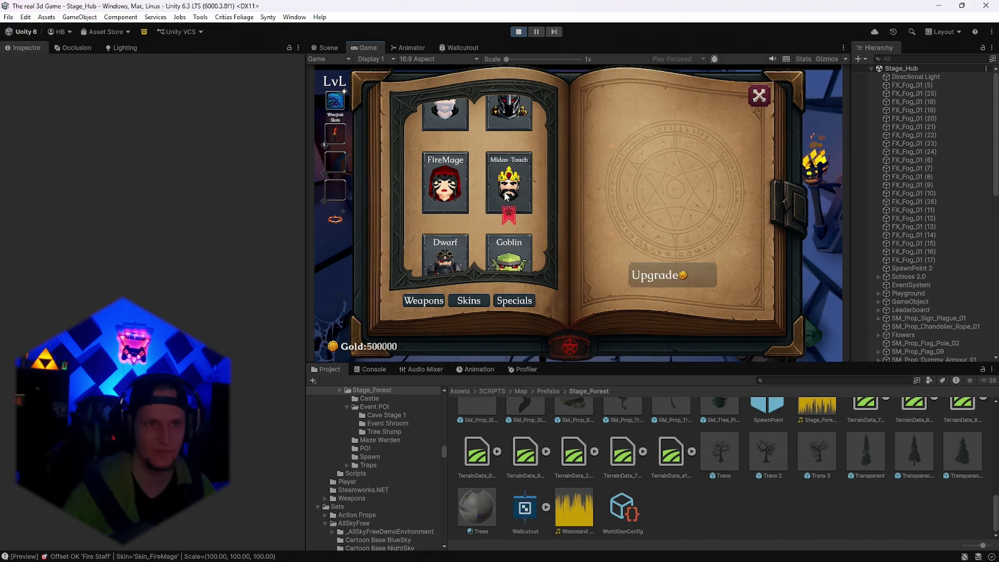
click(762, 104)
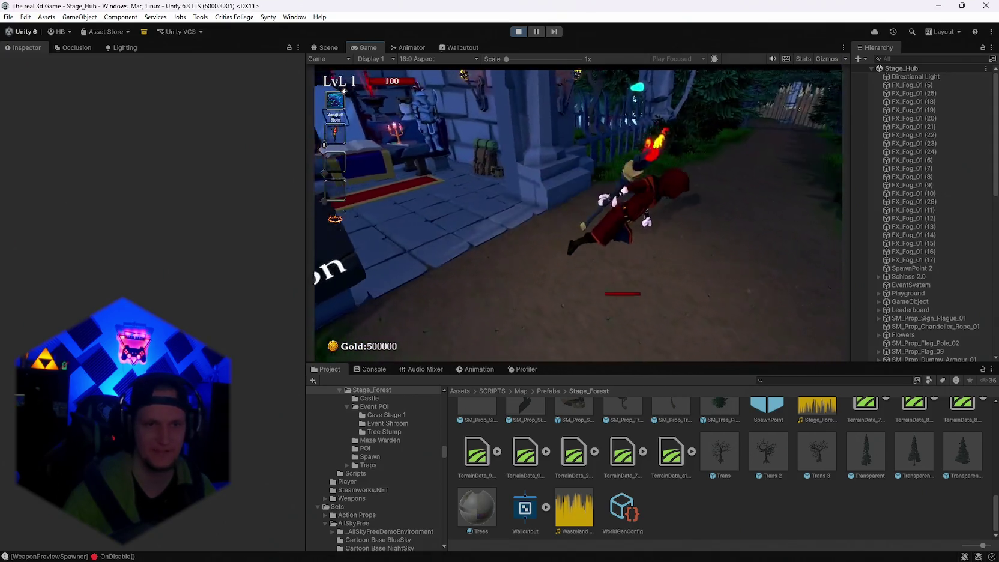
Run across the hub into the Start Run portal to begin Cursed Forest Stage 1.
key(w)
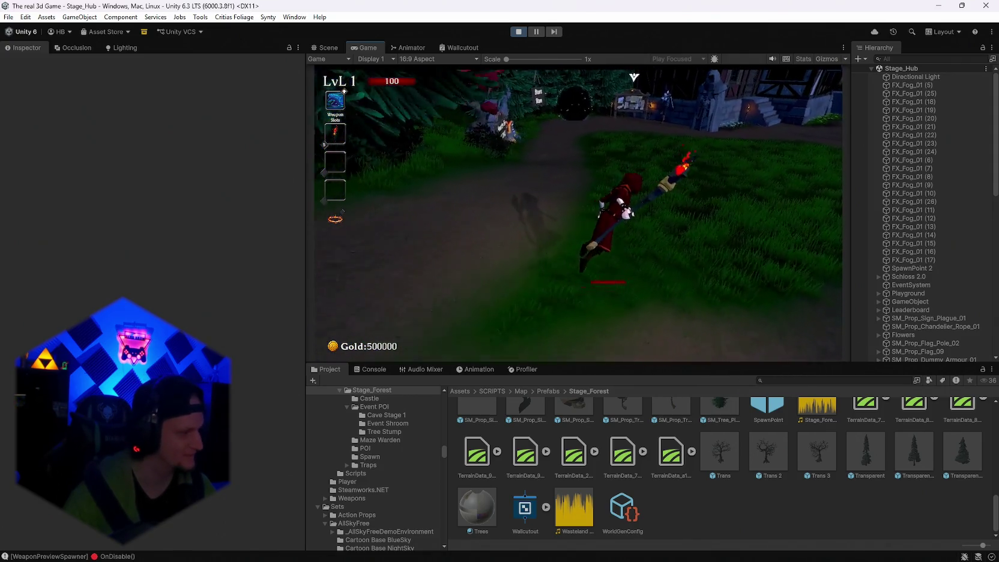
key(w)
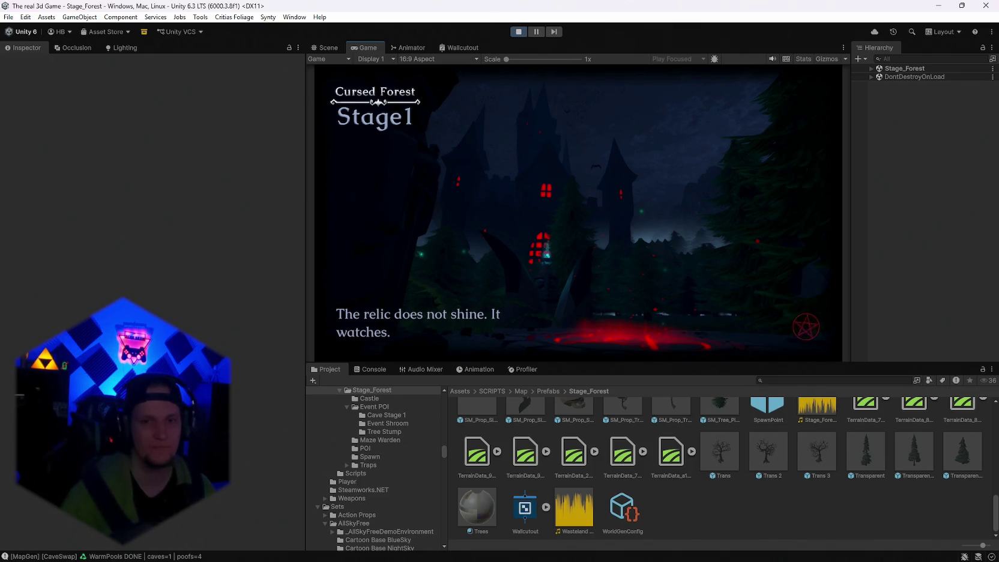
key(w)
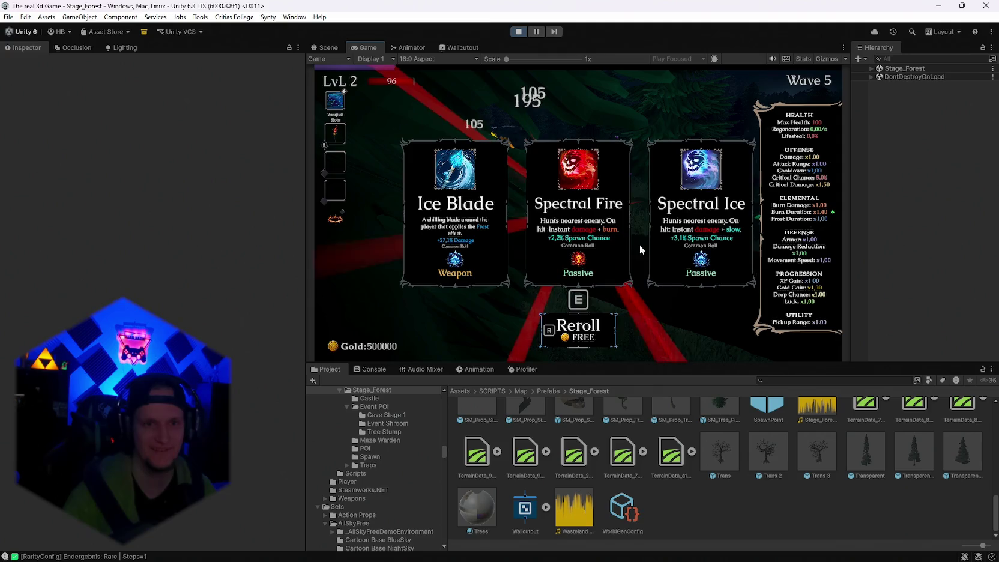
Take Spectral Fire, Darkstep, Dark Orb and Arcane Extension, then maximise the Game view.
click(608, 227)
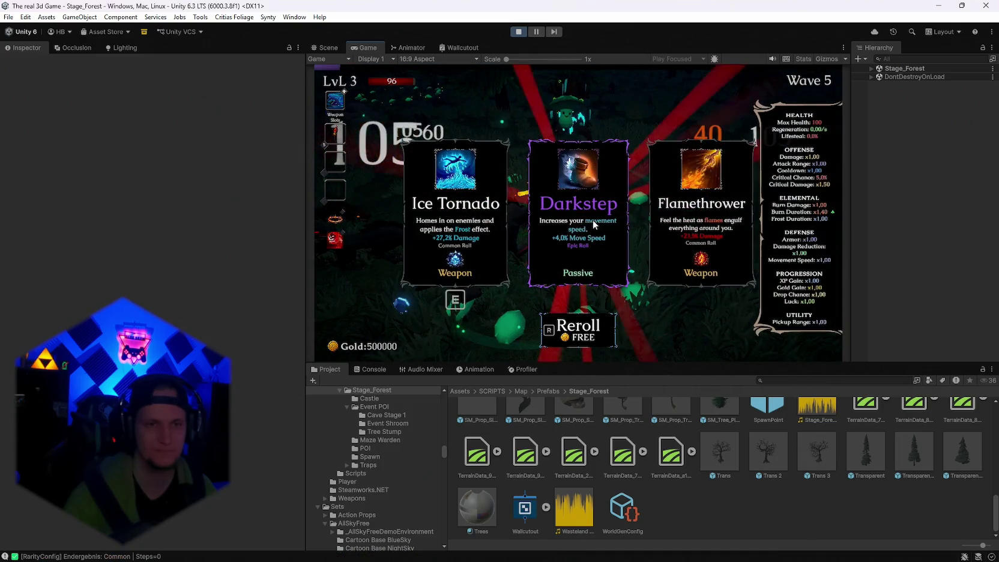
click(592, 220)
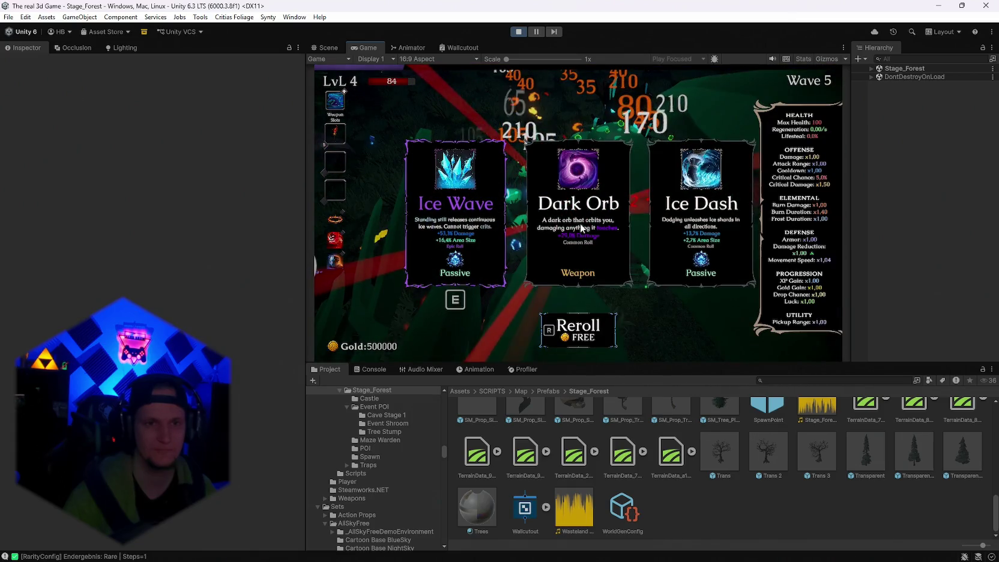
click(581, 227)
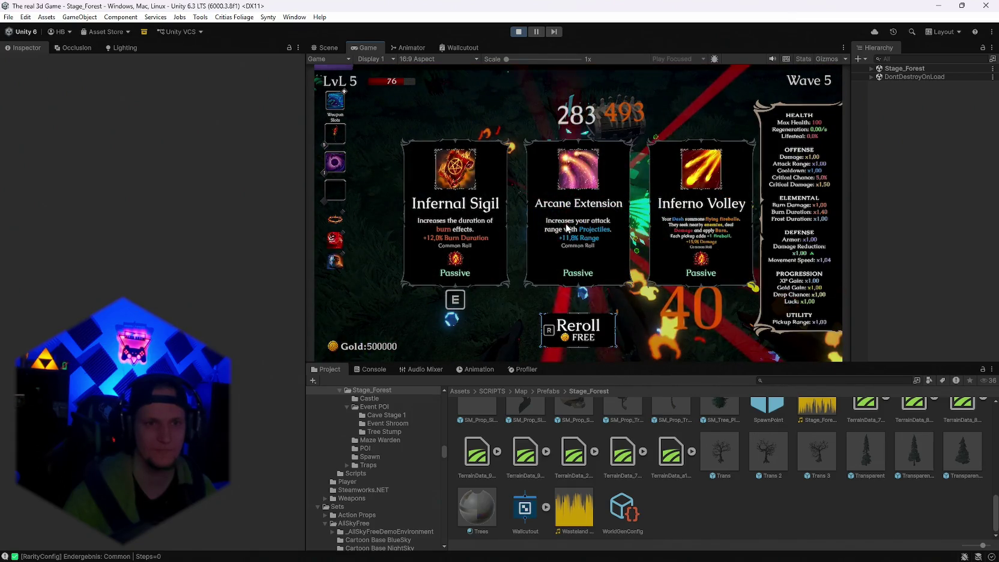
click(581, 227)
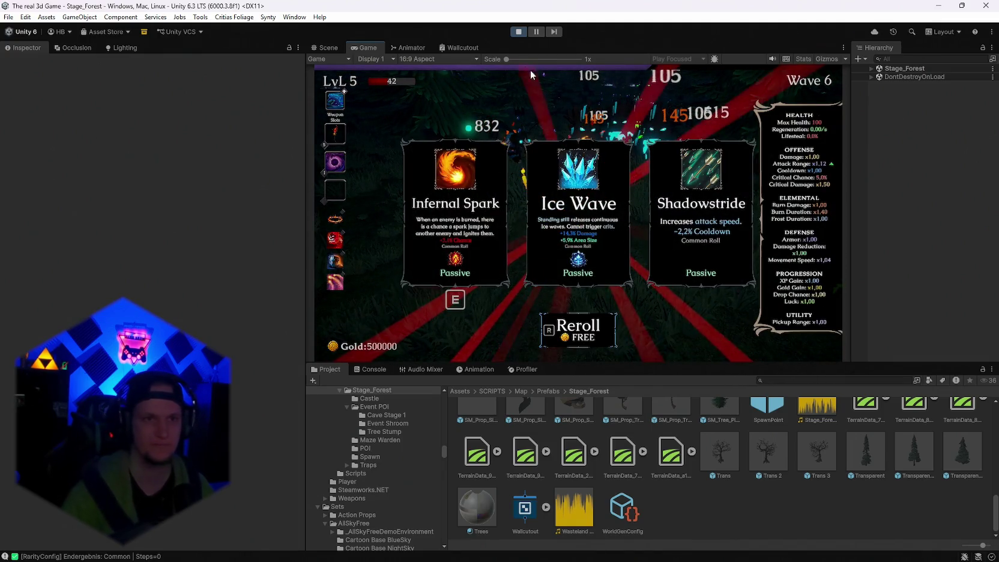
double_click(371, 45)
Reroll the upgrade cards three times, then pick an upgrade and resume play.
key(r)
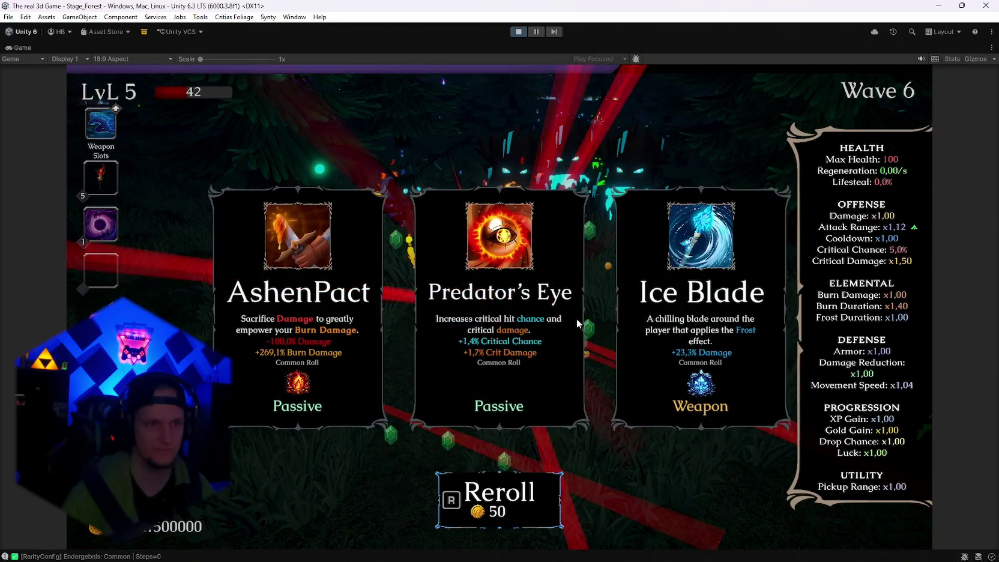
key(r)
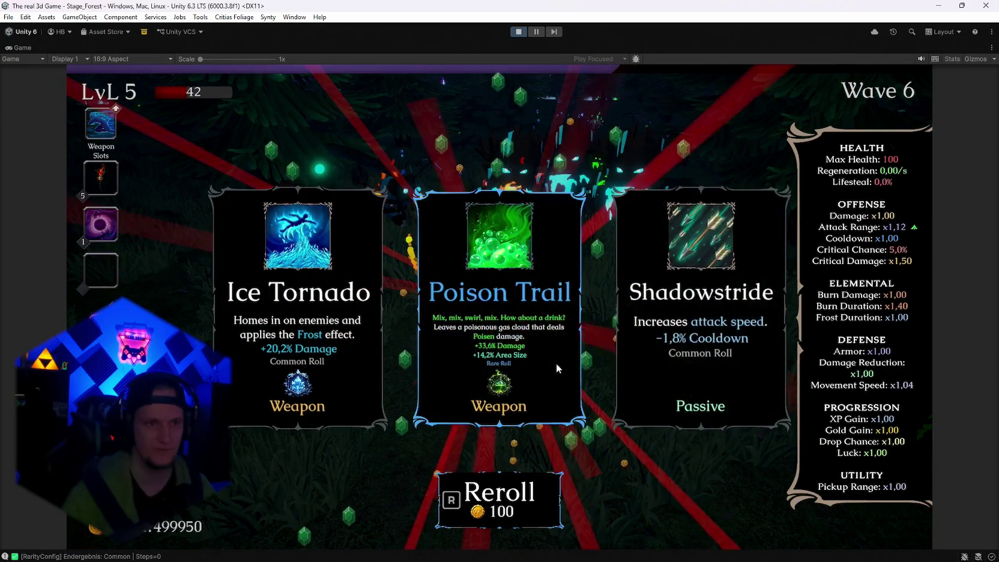
key(r)
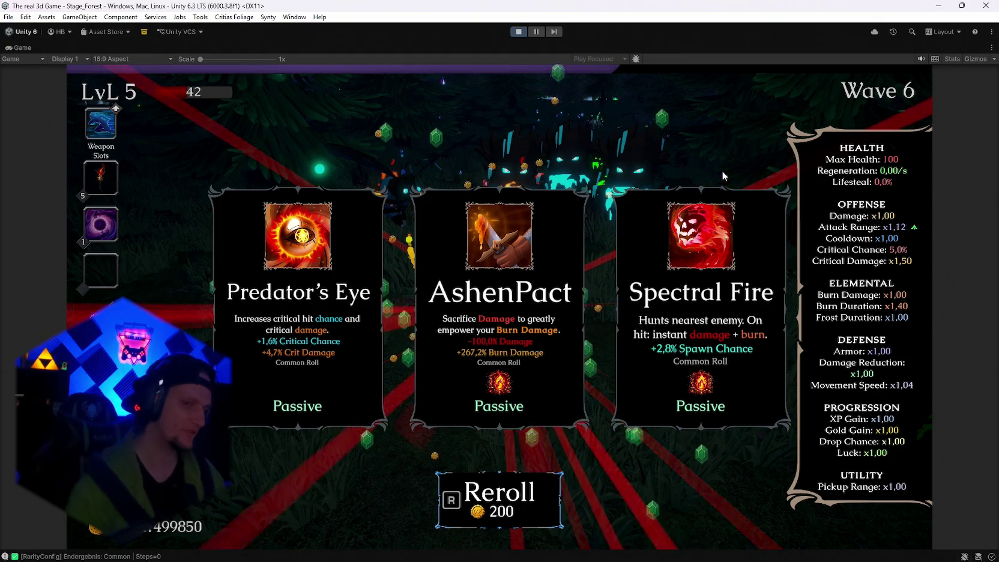
click(726, 240)
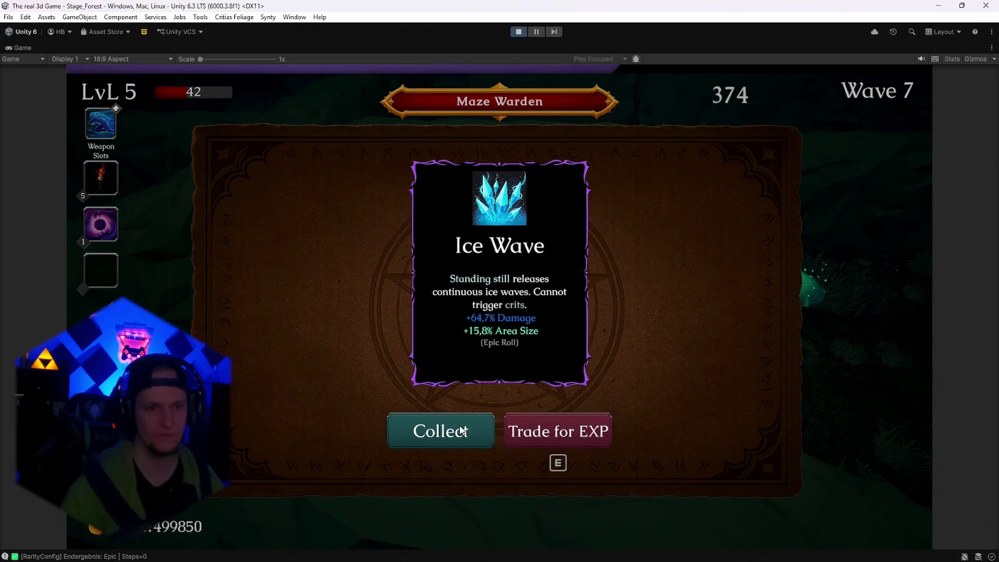
Collect the Ice Wave reward, pause, and take the Poison Trail upgrade during the boss fight.
click(461, 431)
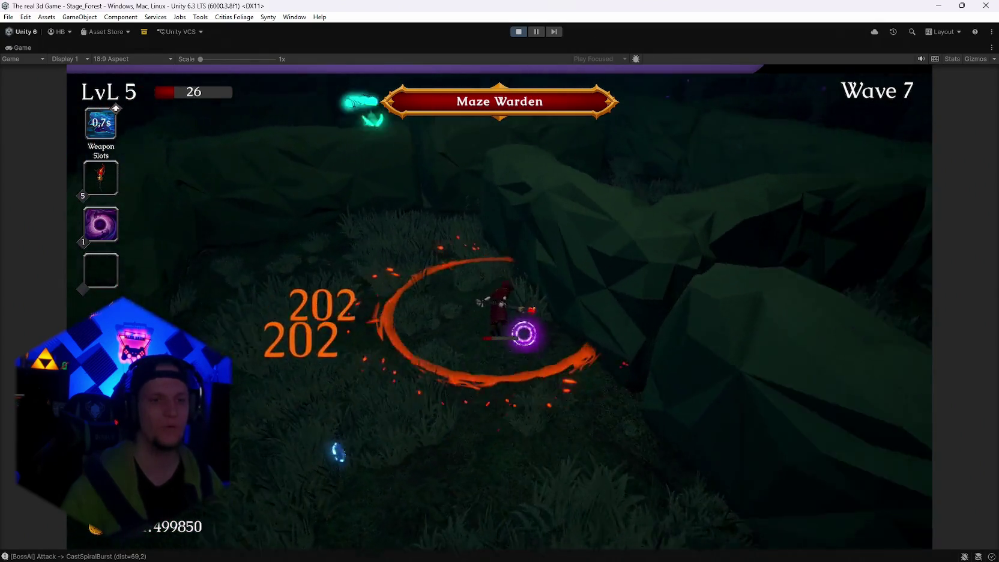
key(Escape)
key(Escape)
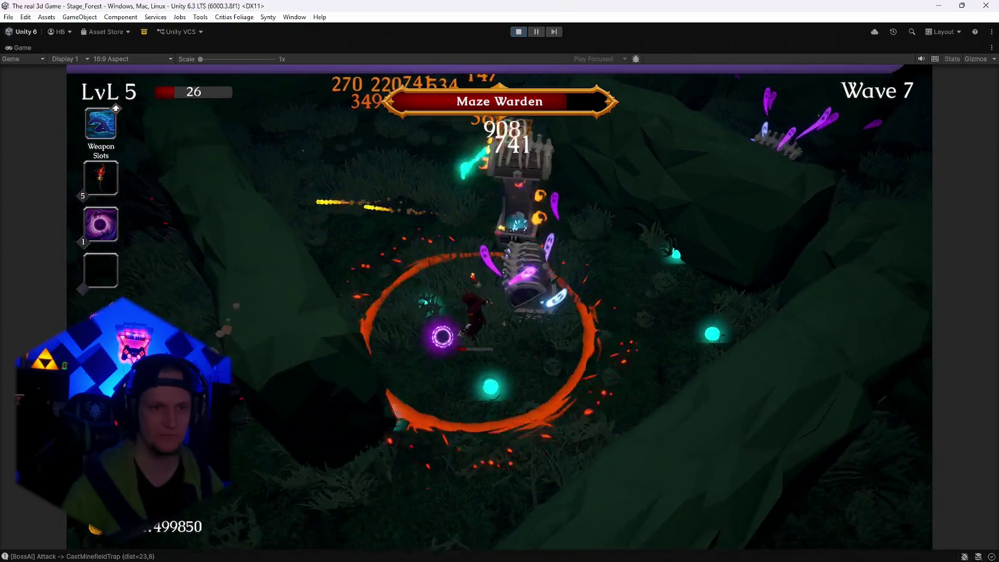
key(e)
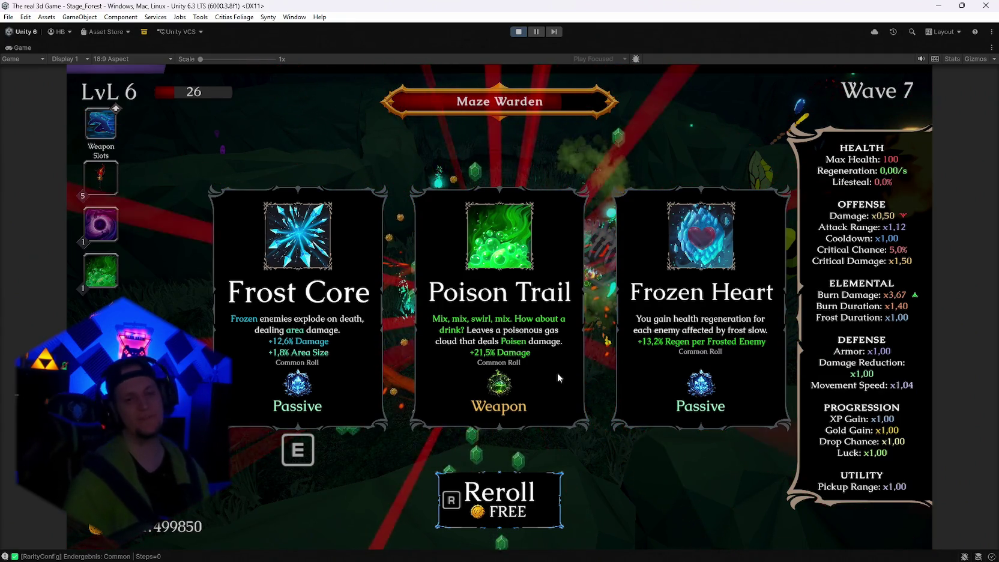
click(557, 373)
key(d)
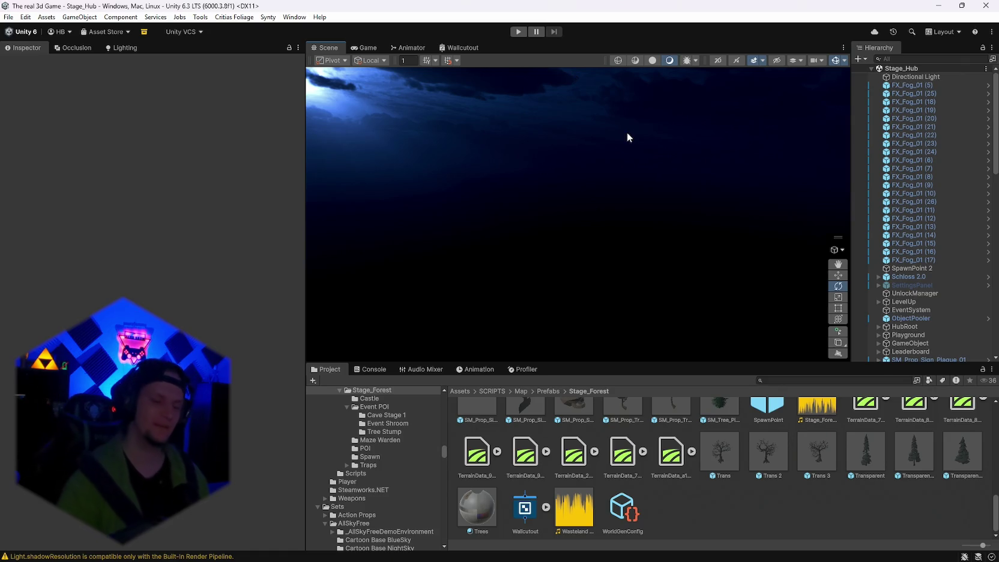
Find and open the Problem MONTAG.txt notes through a Windows search for 'problem MONTAG.txt'.
mouse_move(623, 542)
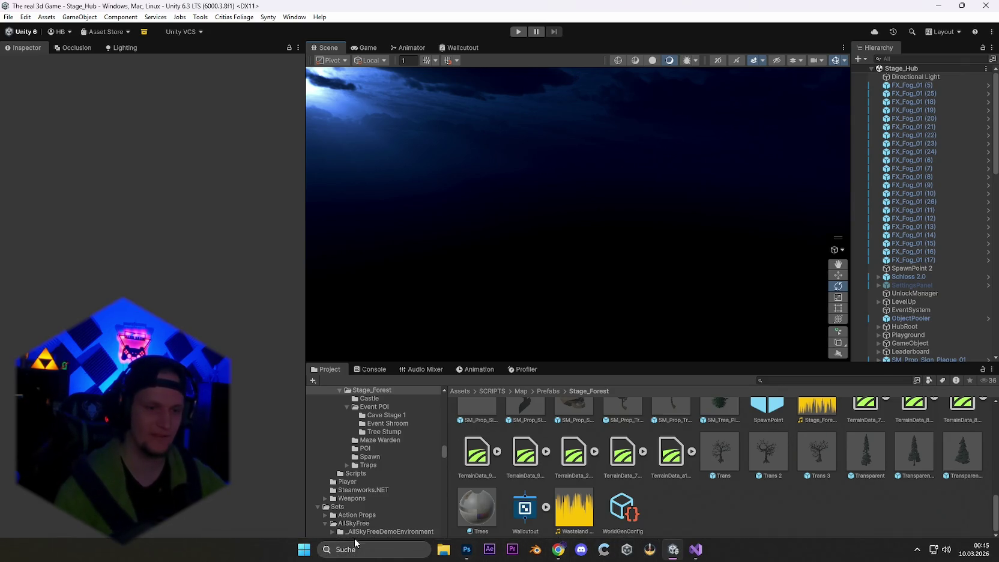
click(356, 542)
text(problem MONTAG.txt)
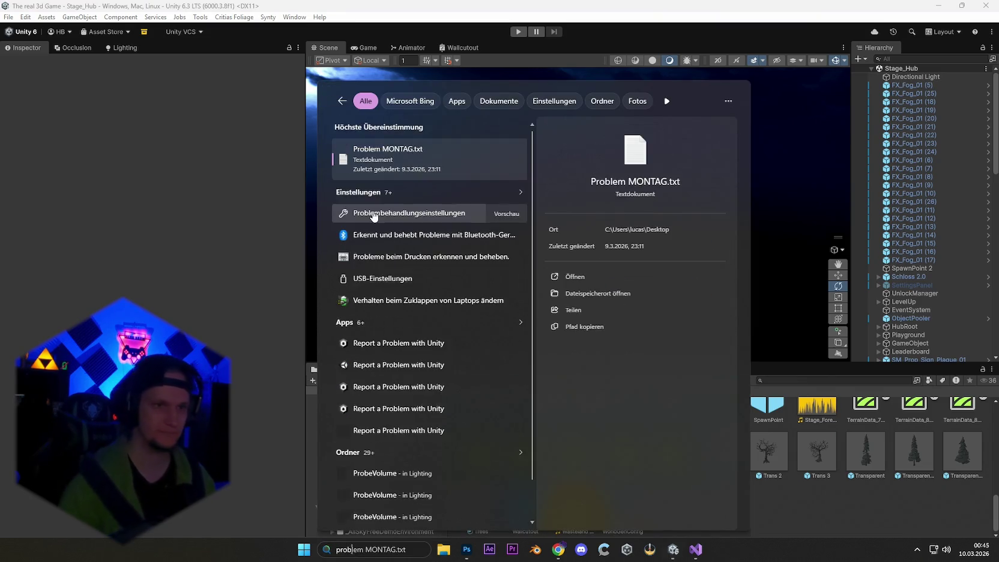
click(384, 157)
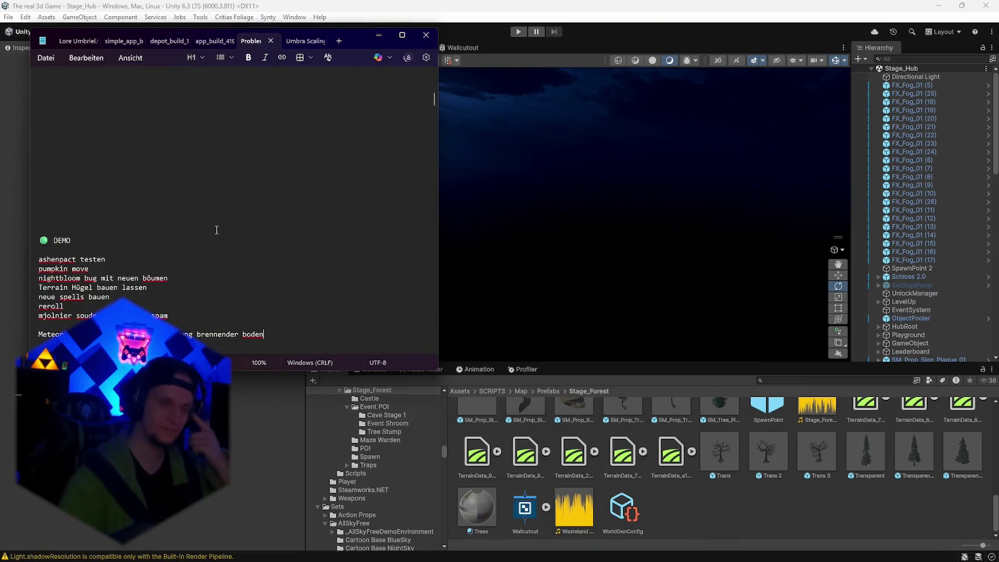
scroll(217, 230, down, 20)
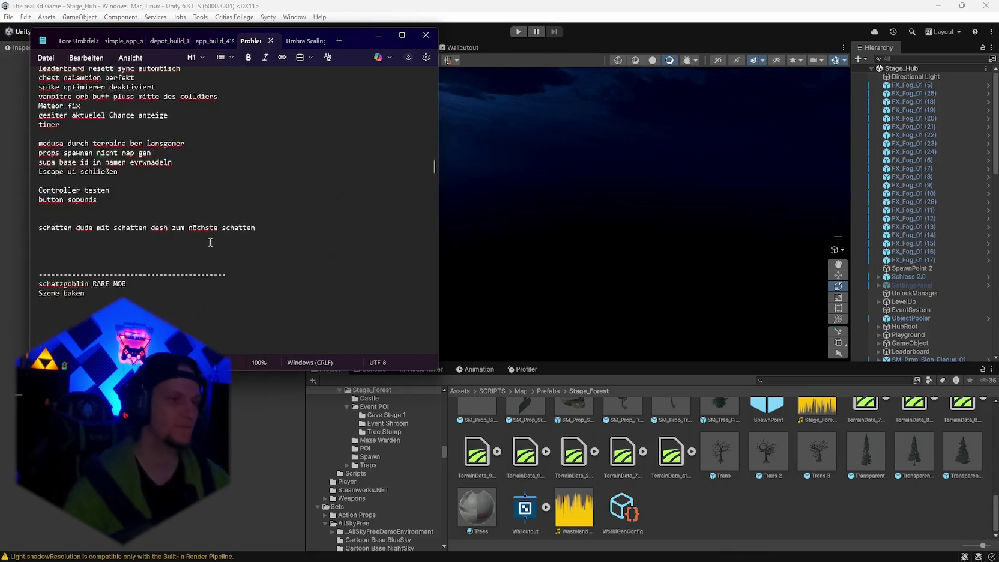
scroll(210, 241, down, 10)
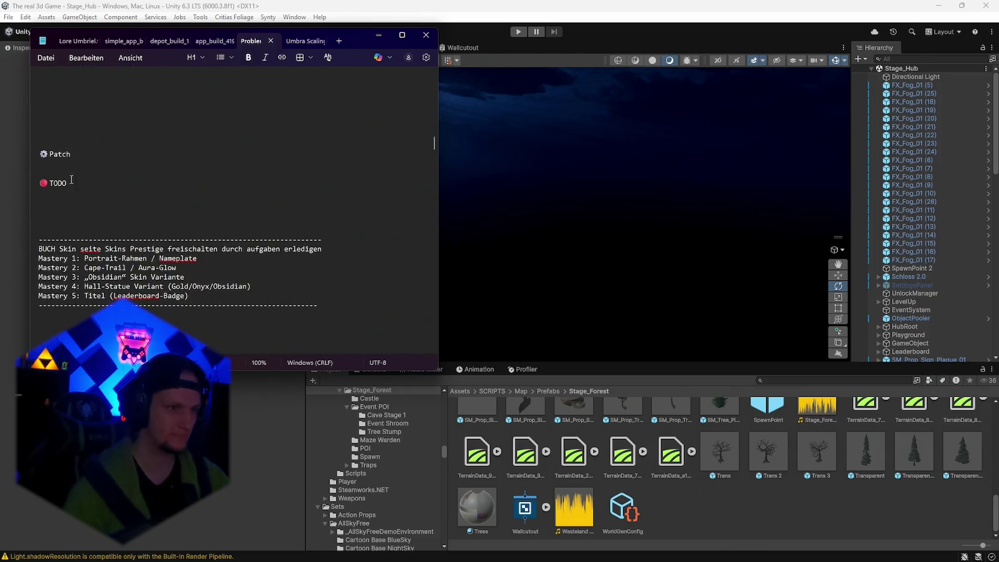
Add 'Neues Item paket' and 'Terrain nicht mehr flat' as new lines under Patch.
key(Return)
key(Return)
text(Neues Item paket)
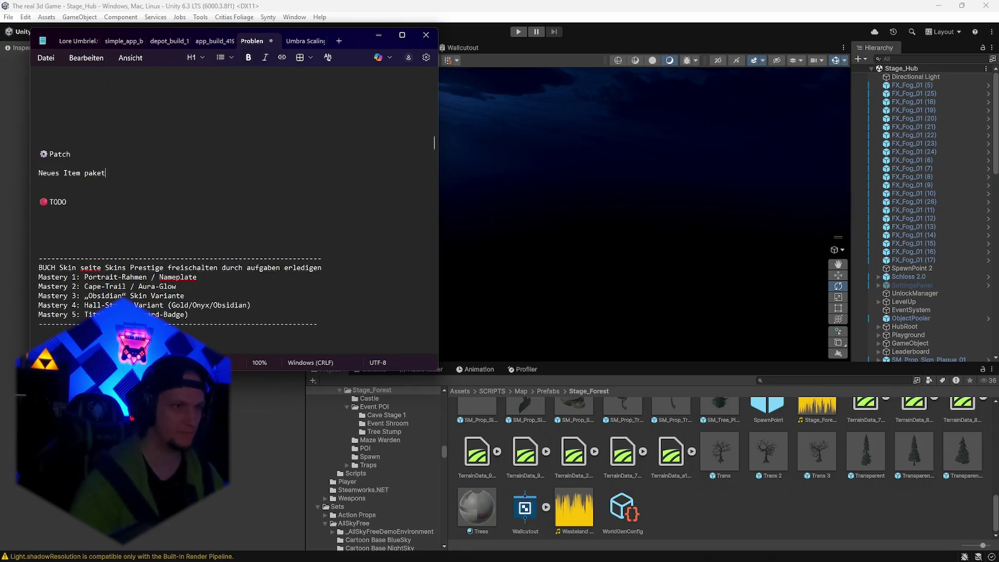
key(Return)
text(Terrain nicht mehr flat)
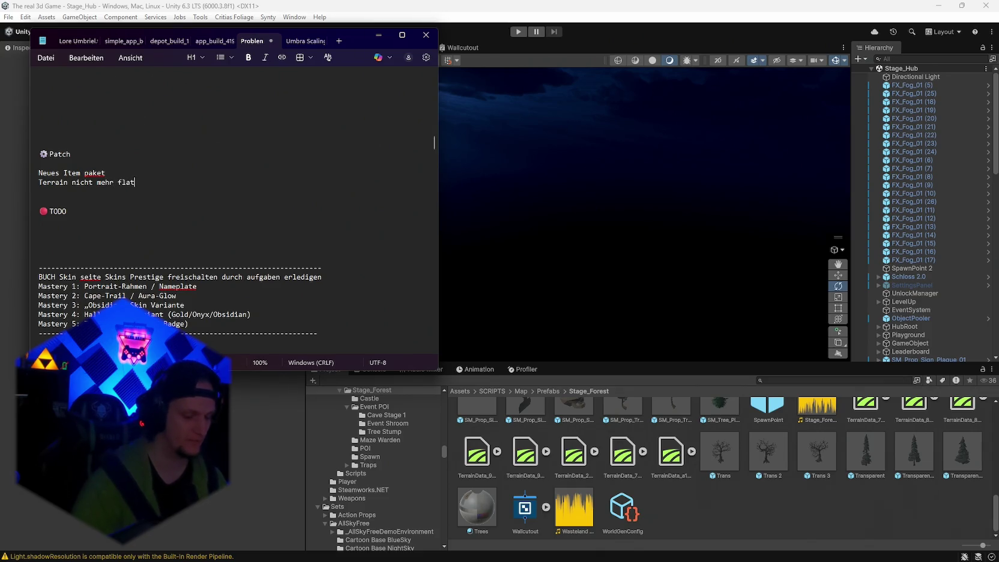
key(Return)
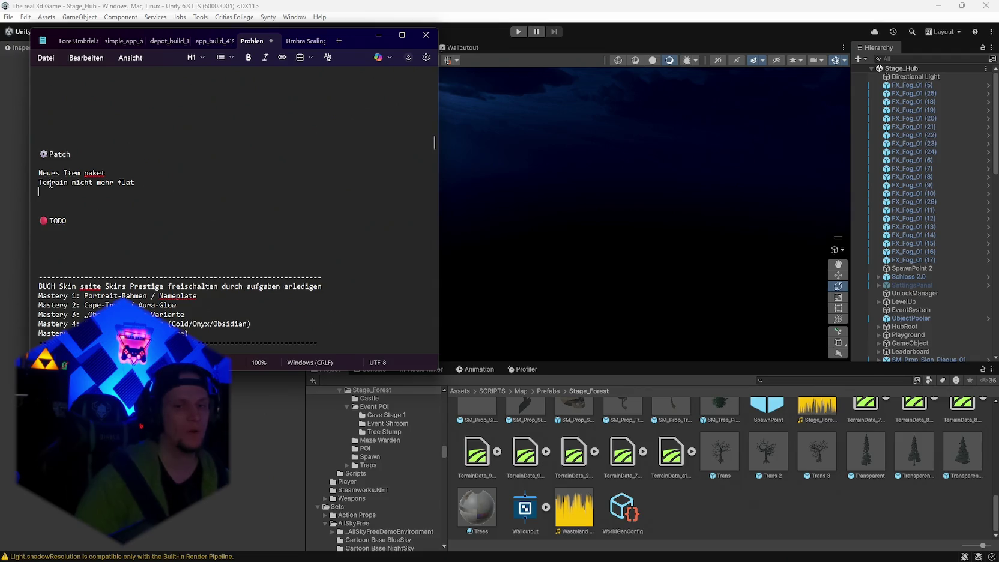
scroll(271, 220, up, 10)
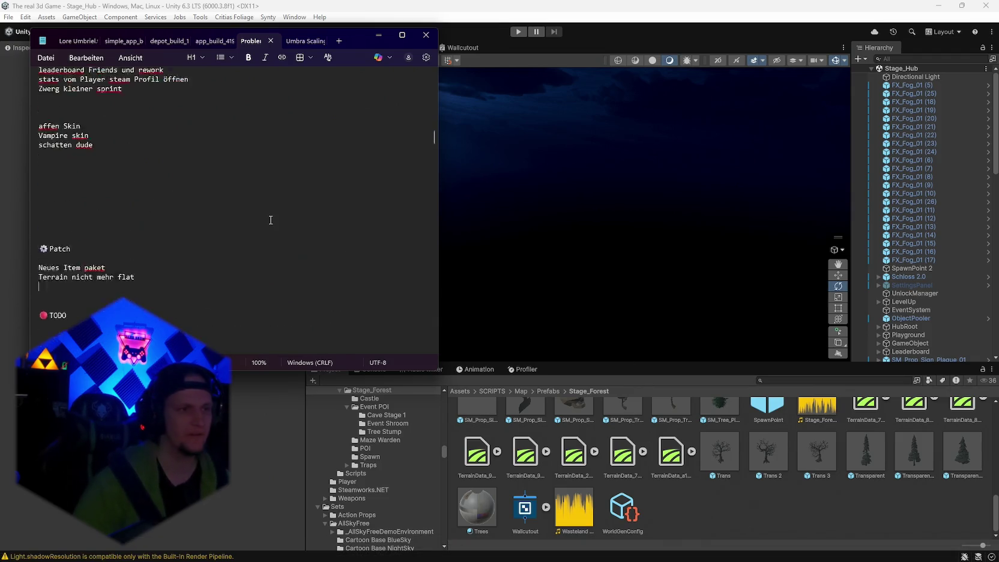
scroll(270, 220, down, 5)
scroll(271, 220, up, 4)
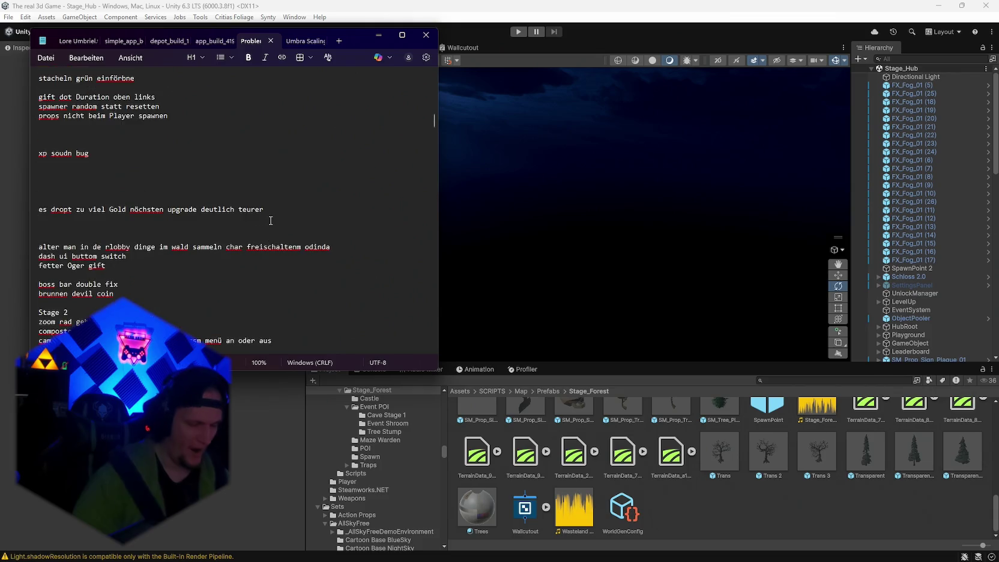
scroll(271, 220, up, 8)
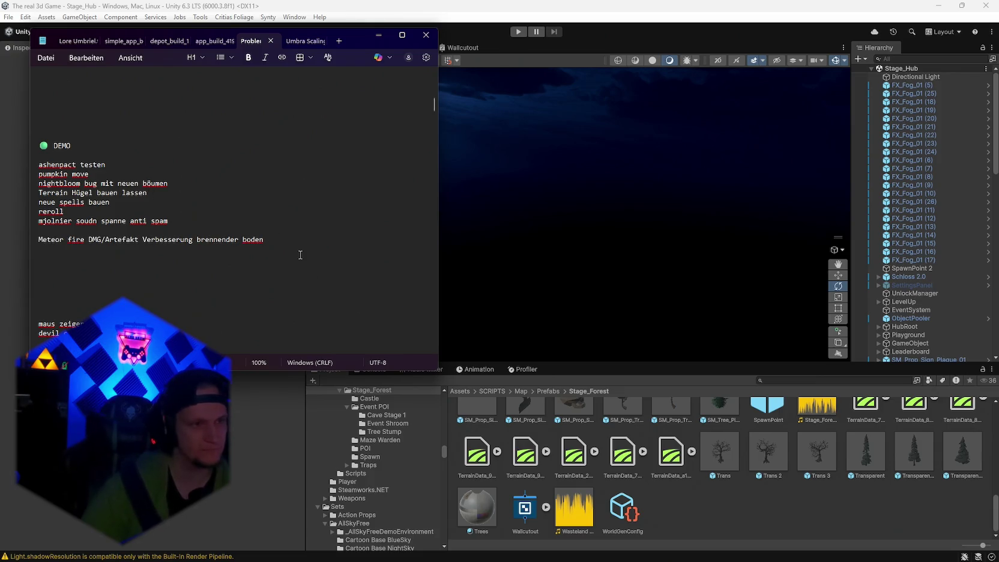
Open the Jack o Latern folder via a 'pumpkin' search and frame the Directional Light.
click(750, 489)
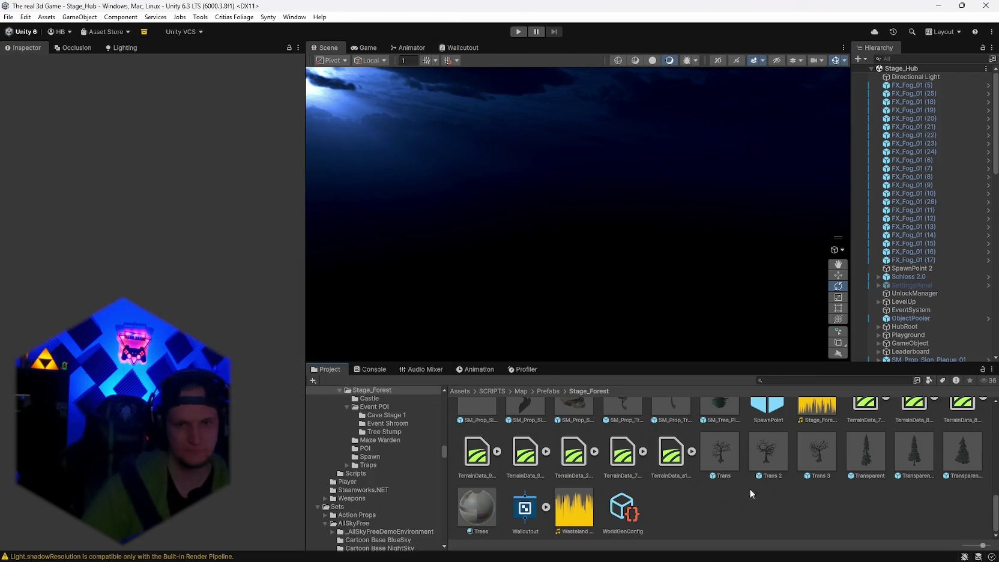
click(804, 382)
text(pumpkin)
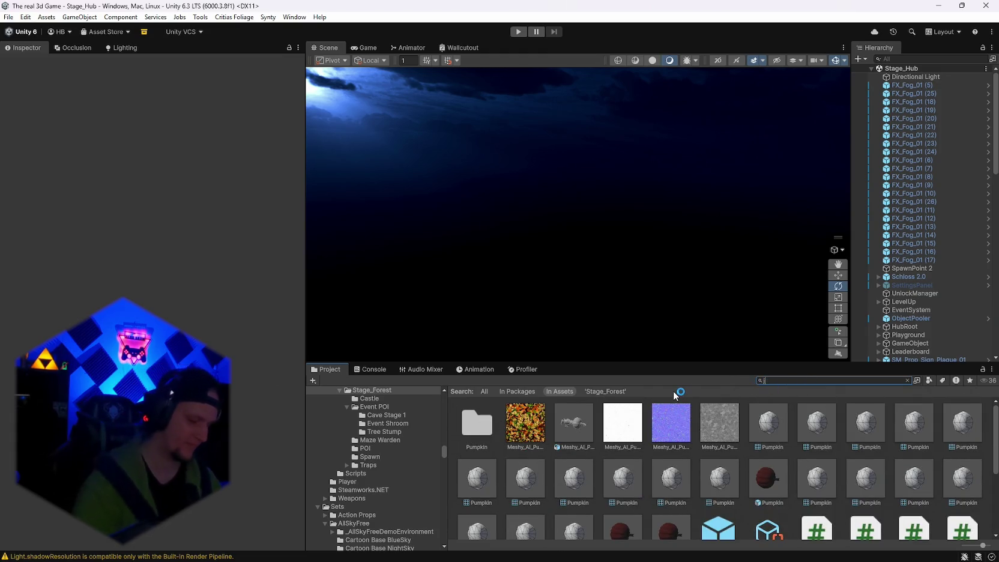
double_click(478, 422)
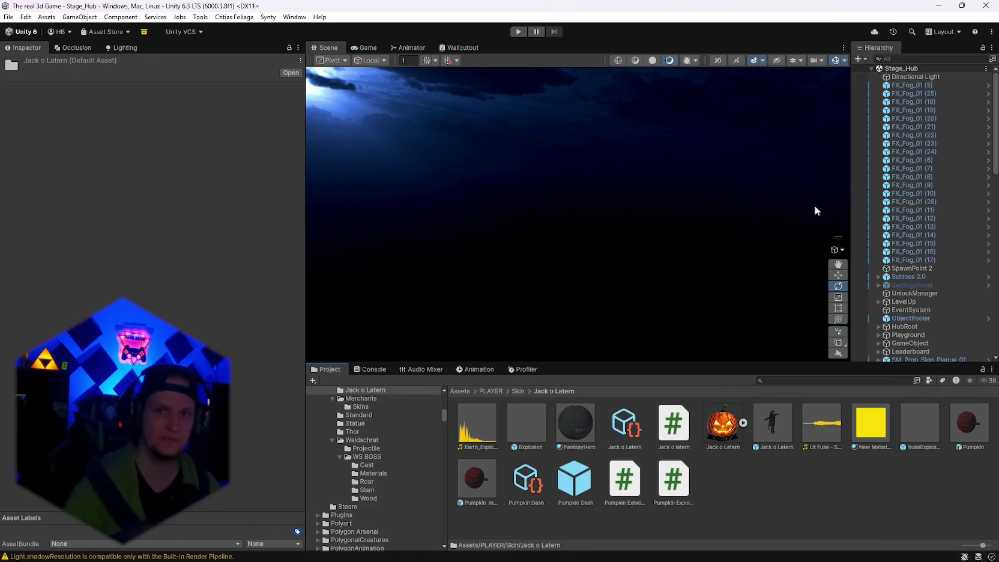
double_click(907, 77)
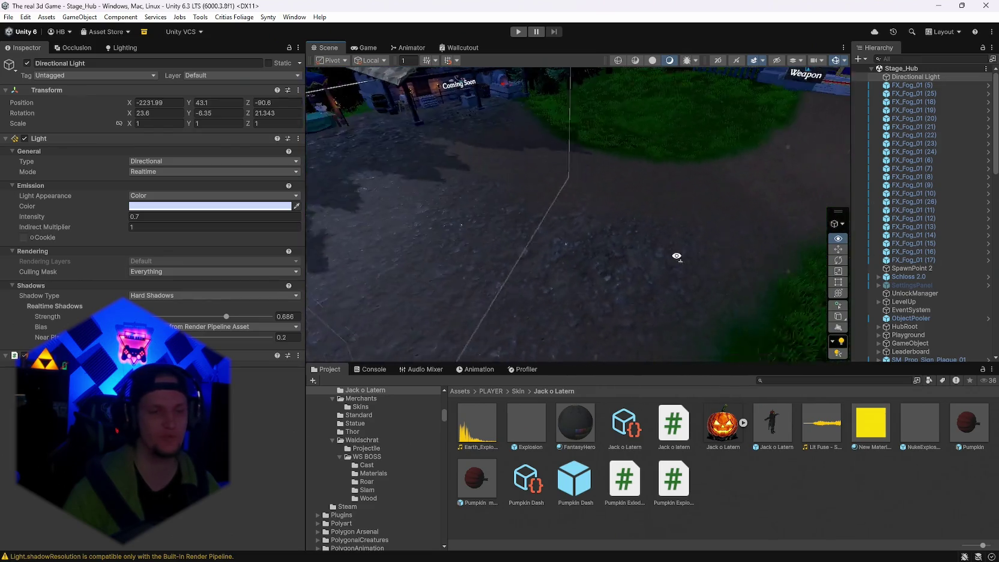
Drop the Pumpkin prefab onto the hub path and raise it to Y 3.88.
mouse_move(779, 222)
mouse_down()
mouse_move(709, 222)
mouse_move(805, 194)
mouse_move(827, 222)
mouse_up()
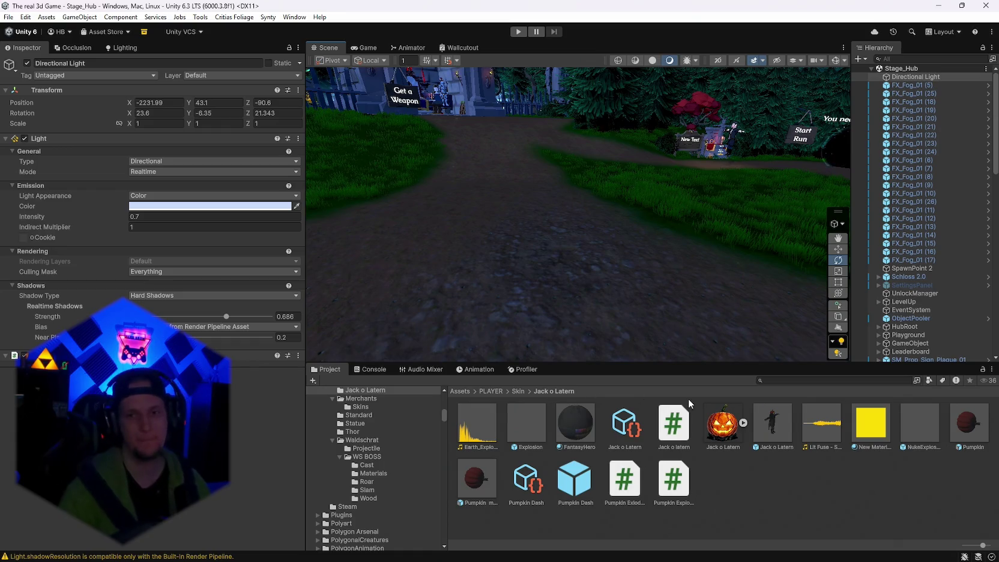
mouse_move(476, 478)
mouse_down()
mouse_move(540, 279)
mouse_move(549, 279)
mouse_move(537, 270)
mouse_up()
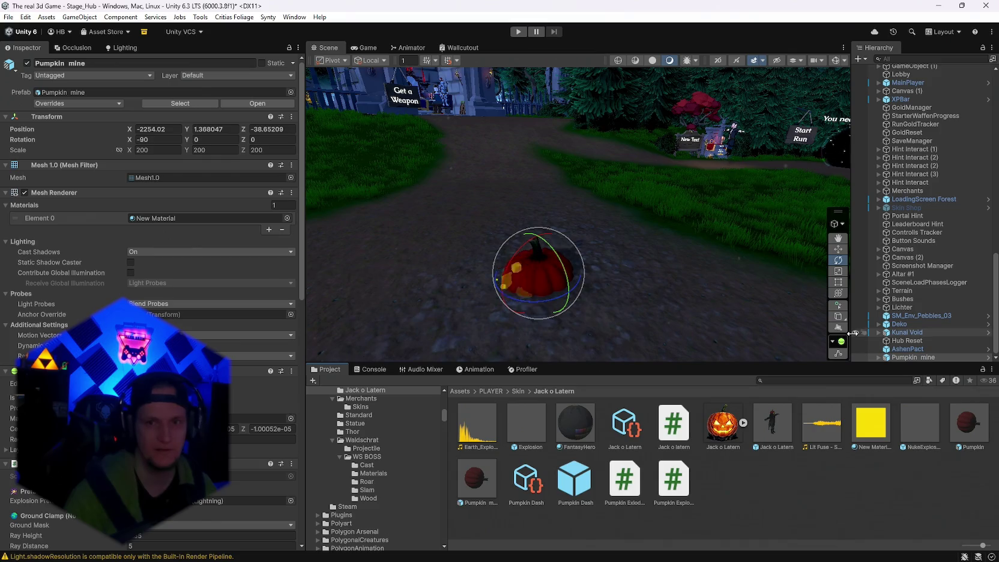
click(837, 293)
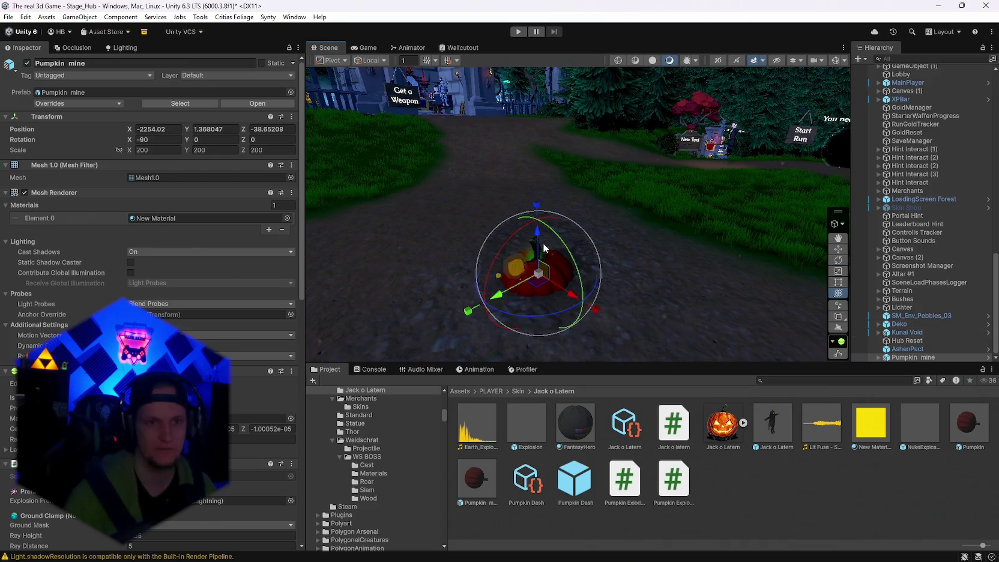
drag(538, 212, 536, 159)
mouse_move(599, 215)
mouse_down()
mouse_move(298, 222)
mouse_move(312, 198)
mouse_move(384, 156)
mouse_move(465, 127)
mouse_move(526, 291)
mouse_move(587, 315)
mouse_move(457, 305)
mouse_move(370, 280)
mouse_move(404, 282)
mouse_up()
text(veno)
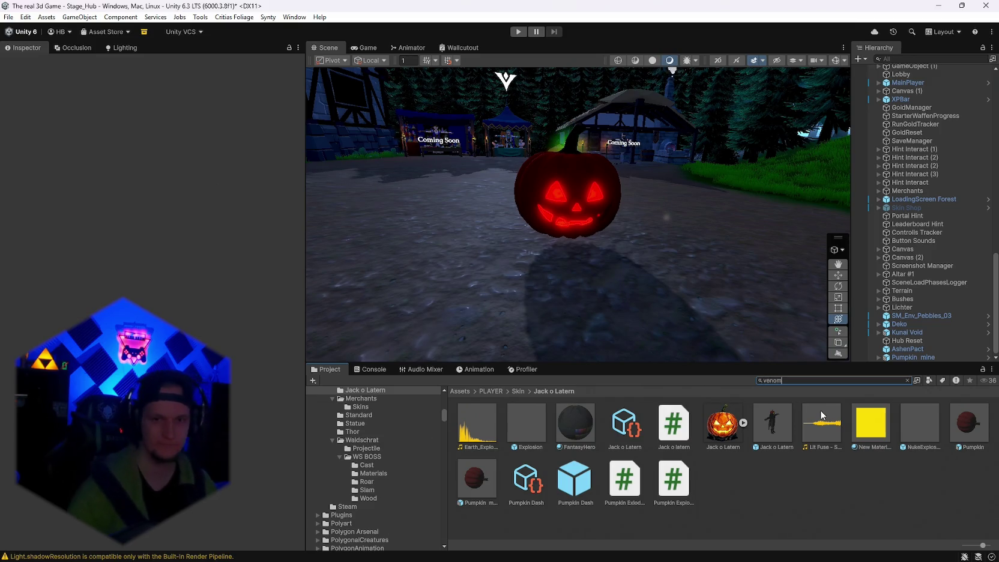
Paste a copy of the Demo Polygonal Spiderling Venom Red prefab into Jack o Latern.
text(m)
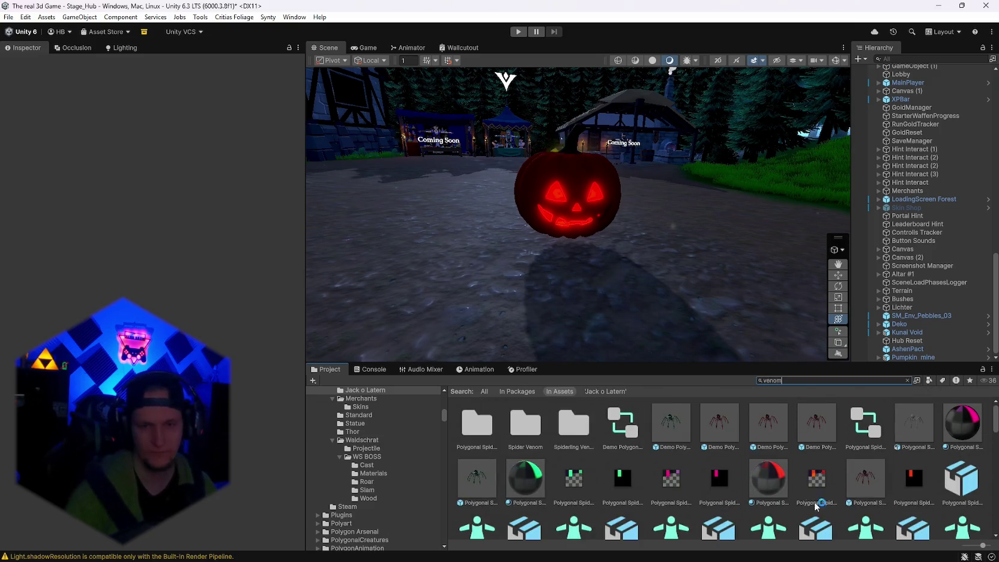
click(776, 426)
click(801, 380)
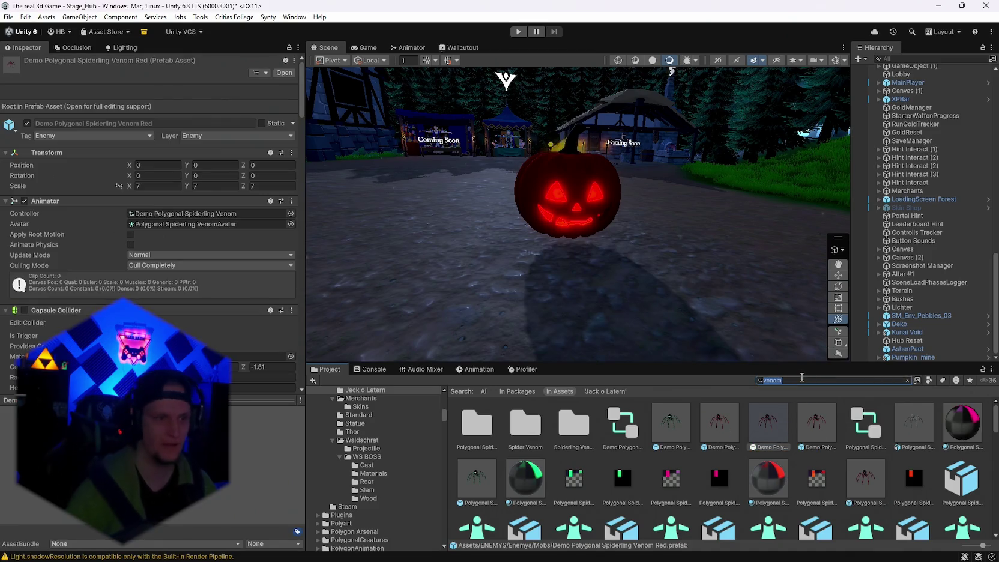
key(BackSpace)
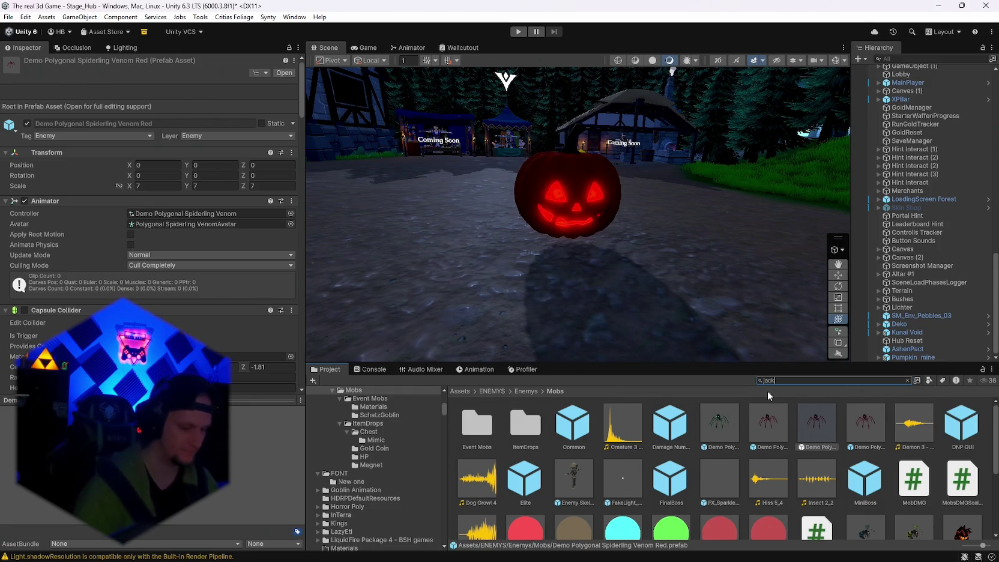
key(Down)
key(Return)
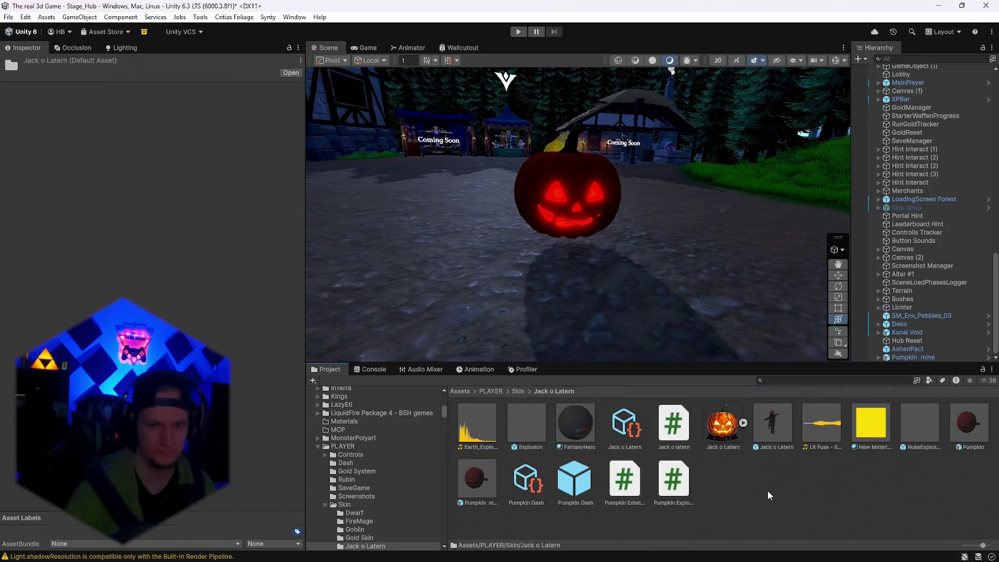
click(767, 490)
key(ctrl+v)
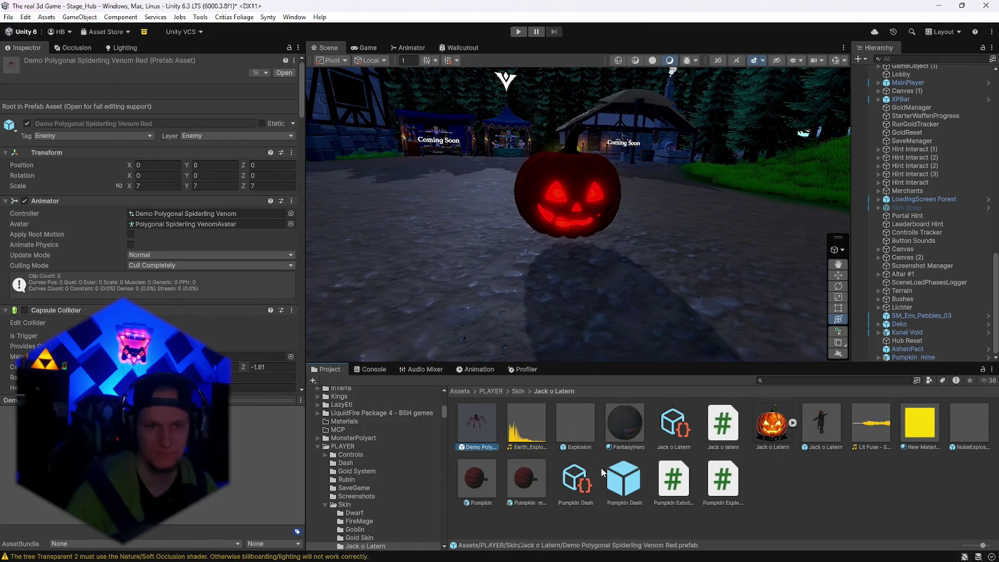
Duplicate the Pumpkin mine prefab and rename the copy 'prototype'.
click(475, 487)
mouse_move(481, 487)
mouse_down()
mouse_move(510, 270)
mouse_move(518, 448)
mouse_up()
click(525, 480)
key(ctrl+d)
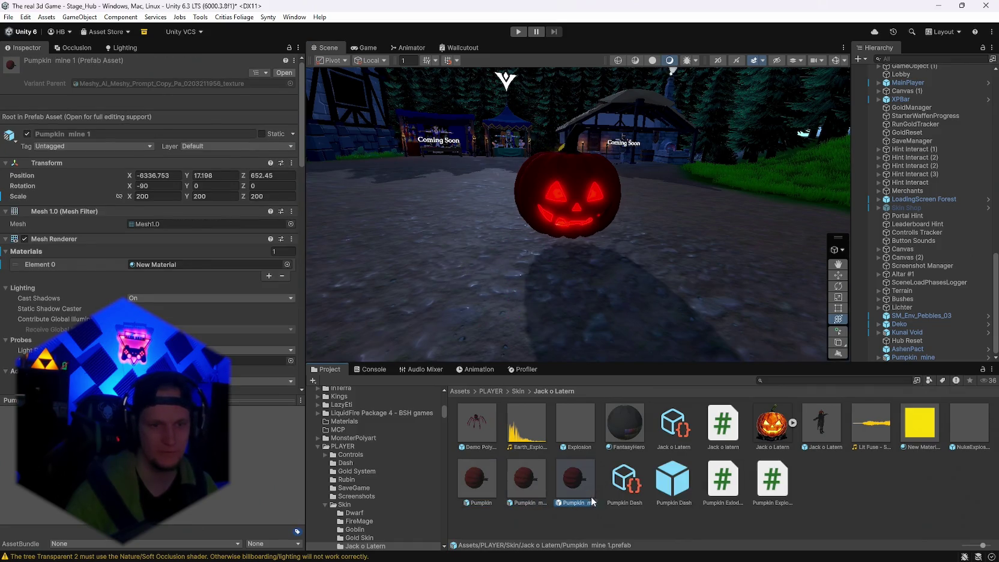
right_click(579, 481)
click(618, 220)
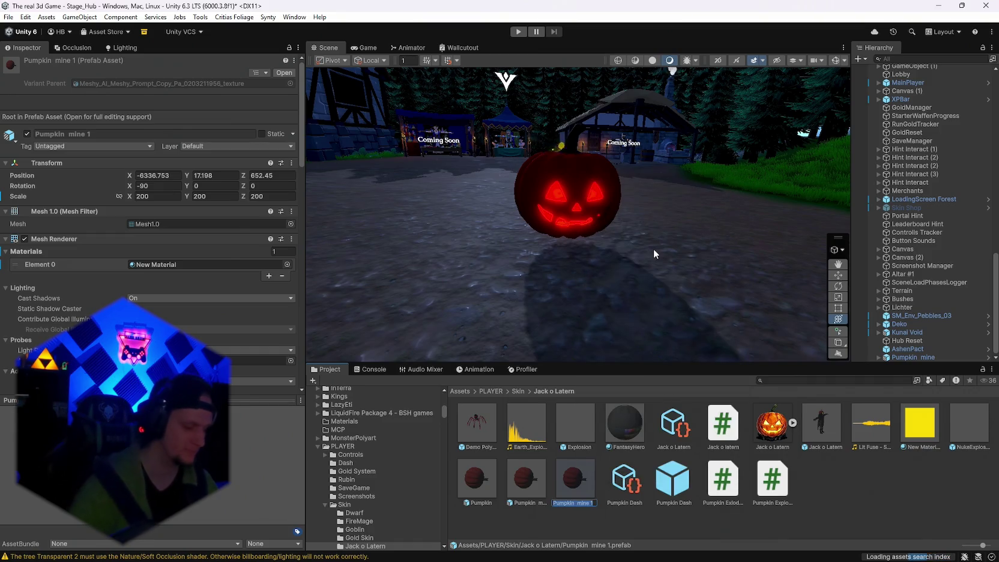
text(pro)
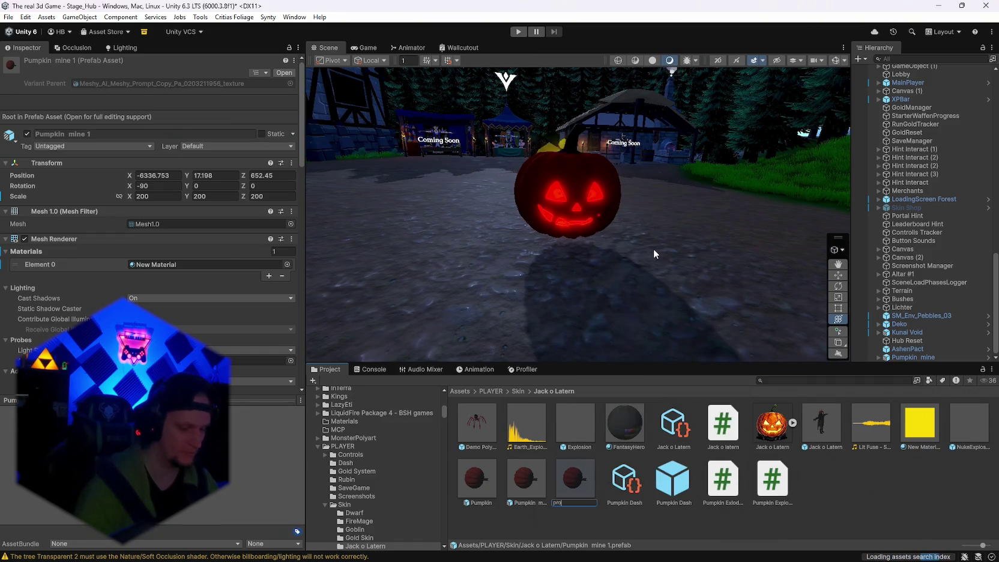
text(totype)
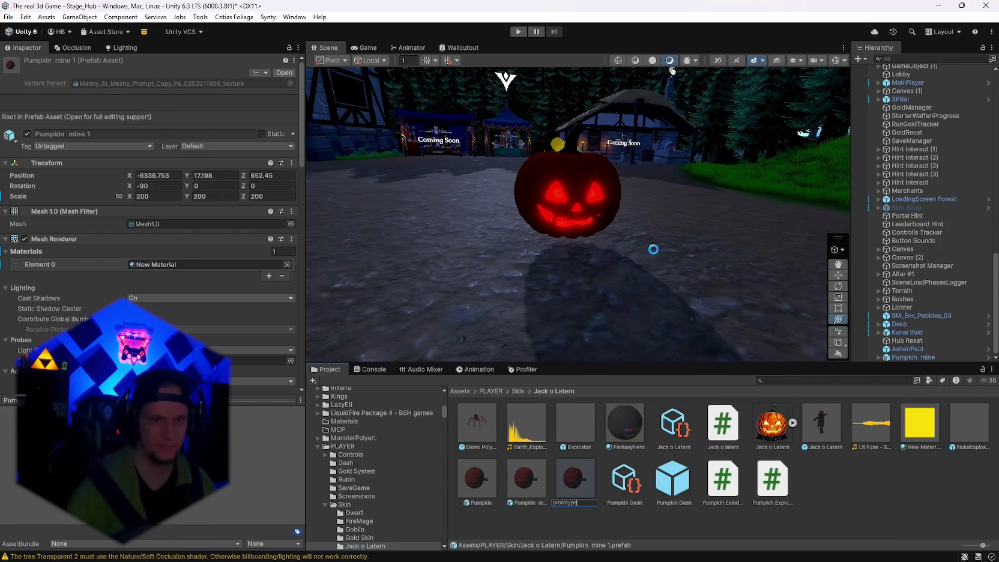
key(Return)
Paste the spiderling inside the prototype prefab and set its X rotation to 90.
double_click(490, 483)
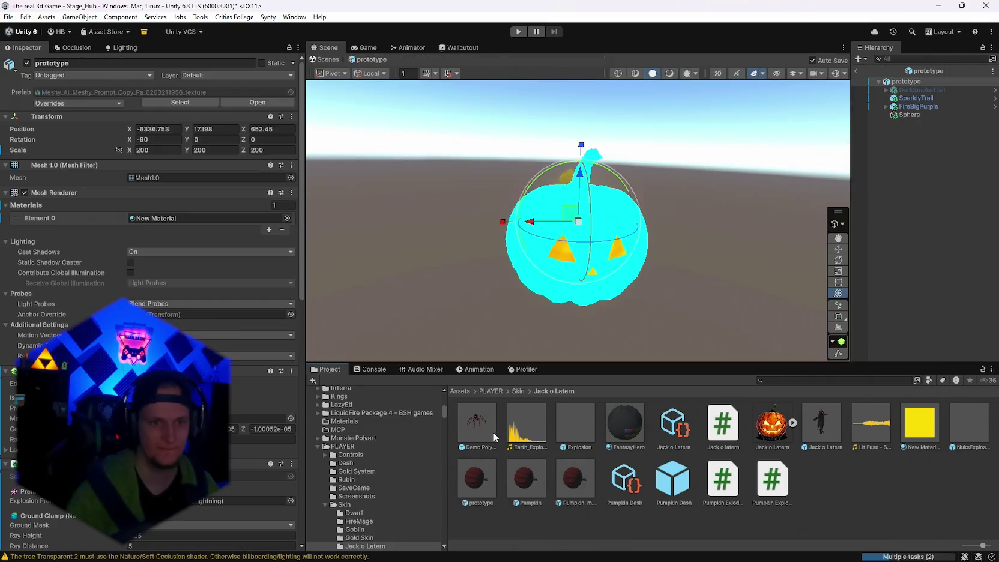
click(903, 80)
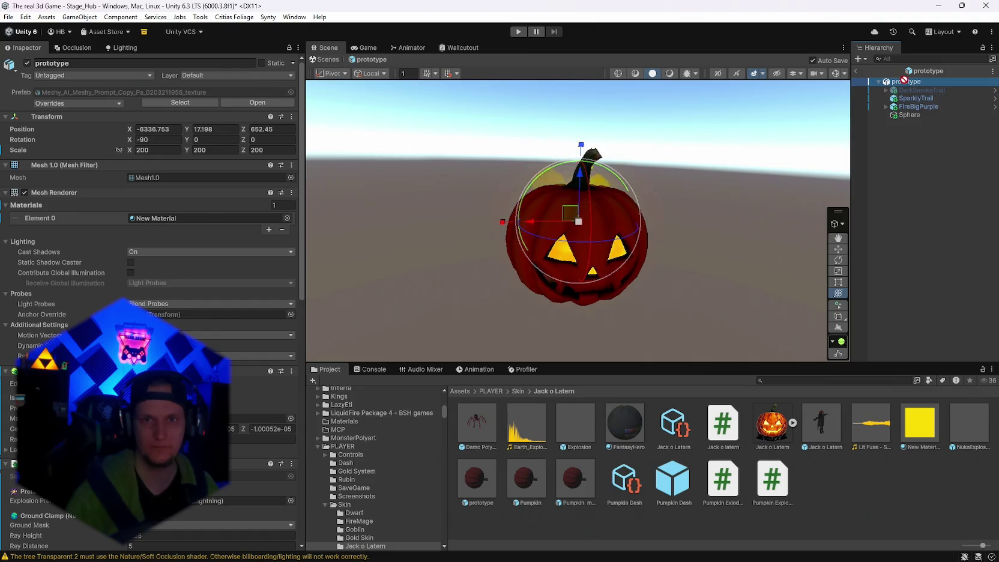
key(ctrl+v)
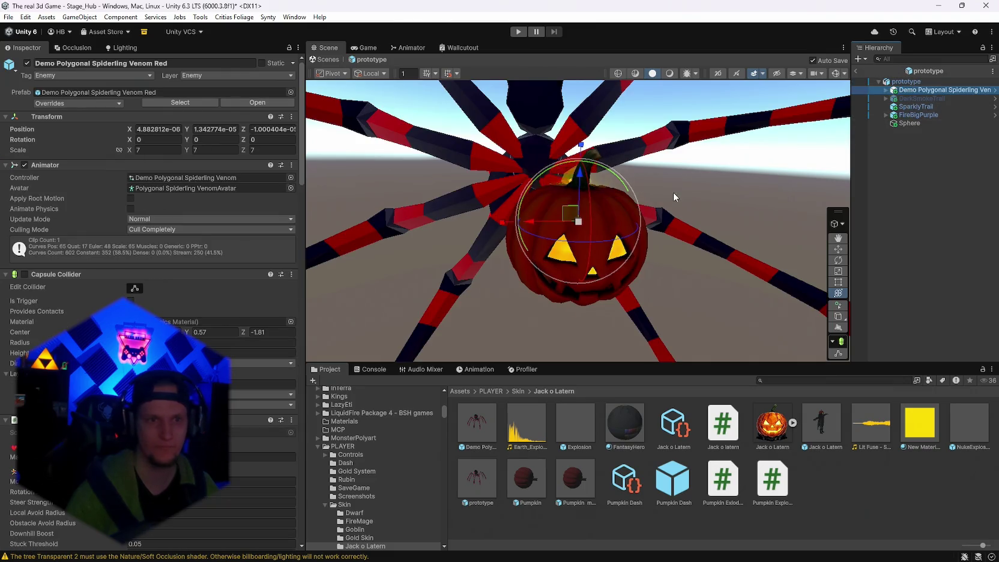
click(156, 139)
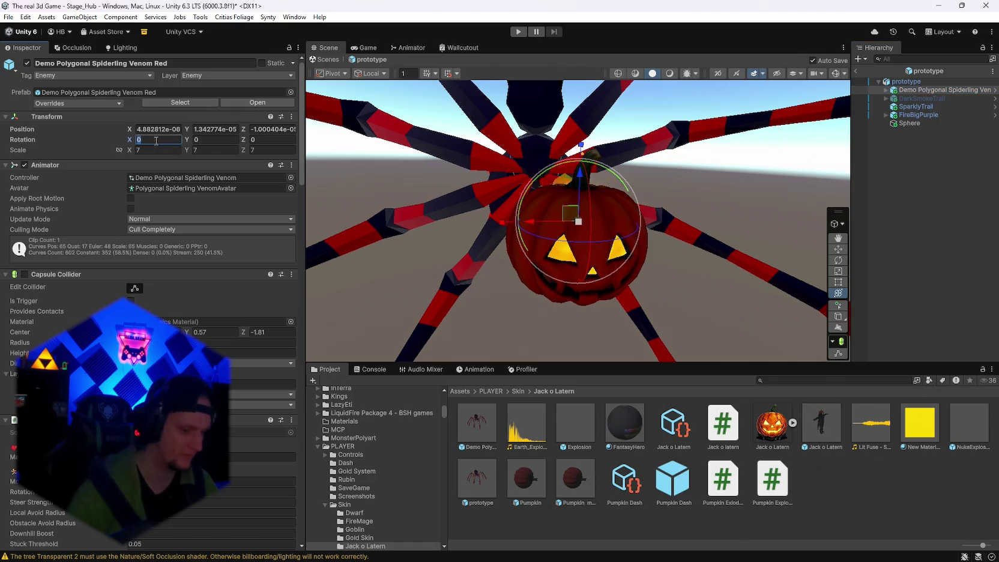
text(-90)
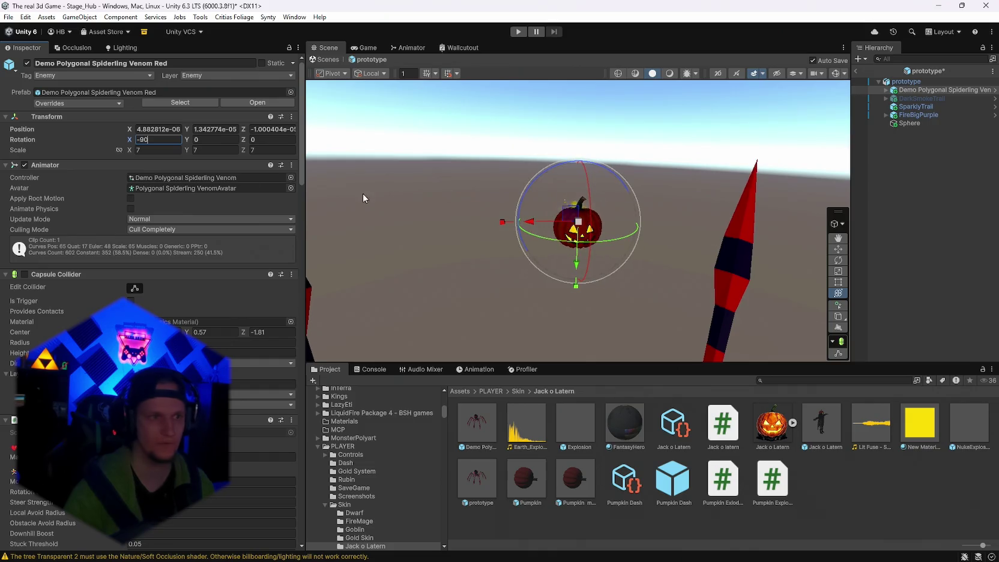
key(Home)
key(Delete)
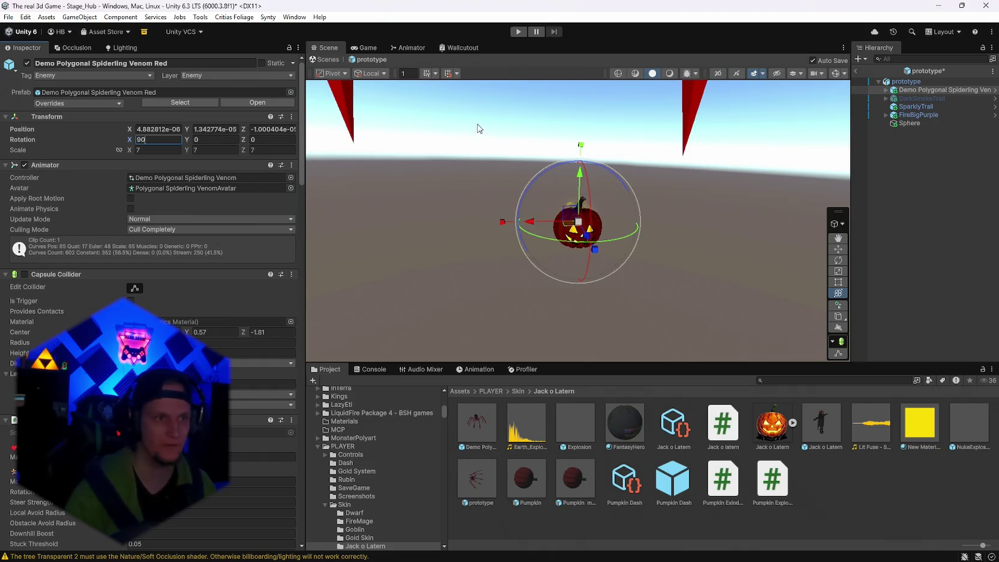
click(936, 90)
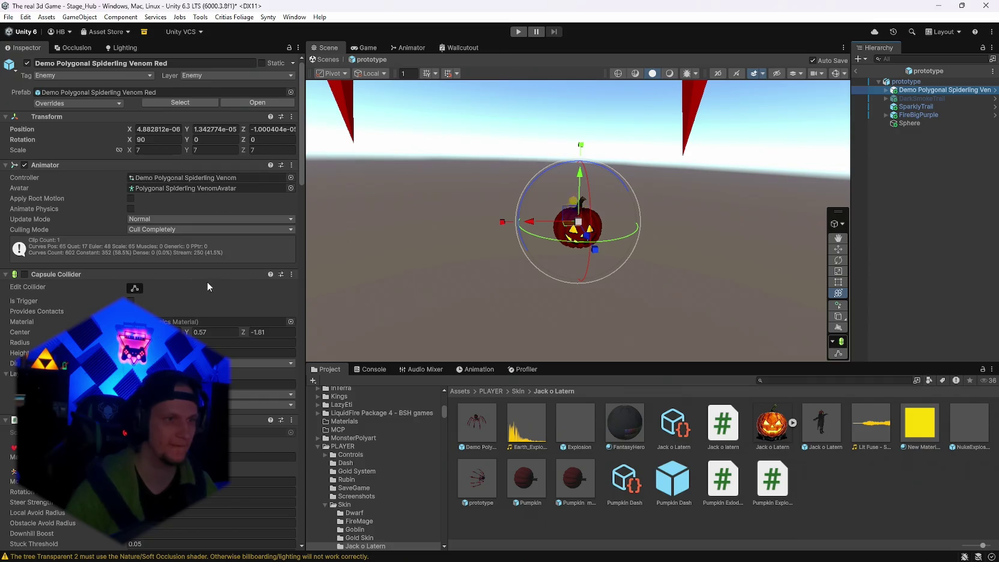
Set the spiderling's scale to 1, 1, 1 and its position to 0.
click(156, 150)
text(1)
key(Tab)
text(1)
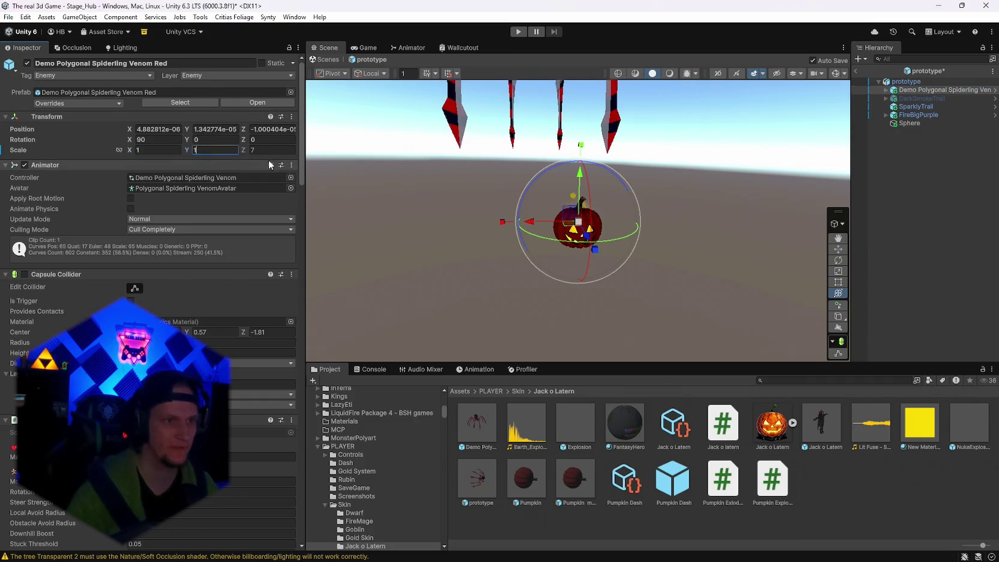
key(Tab)
text(1)
click(155, 129)
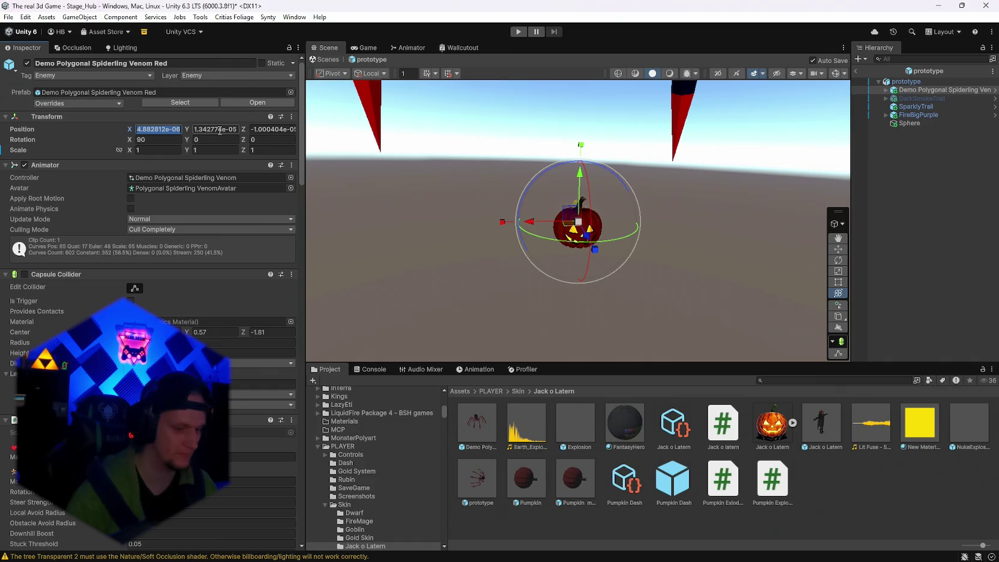
key(Tab)
text(0)
key(Tab)
text(0)
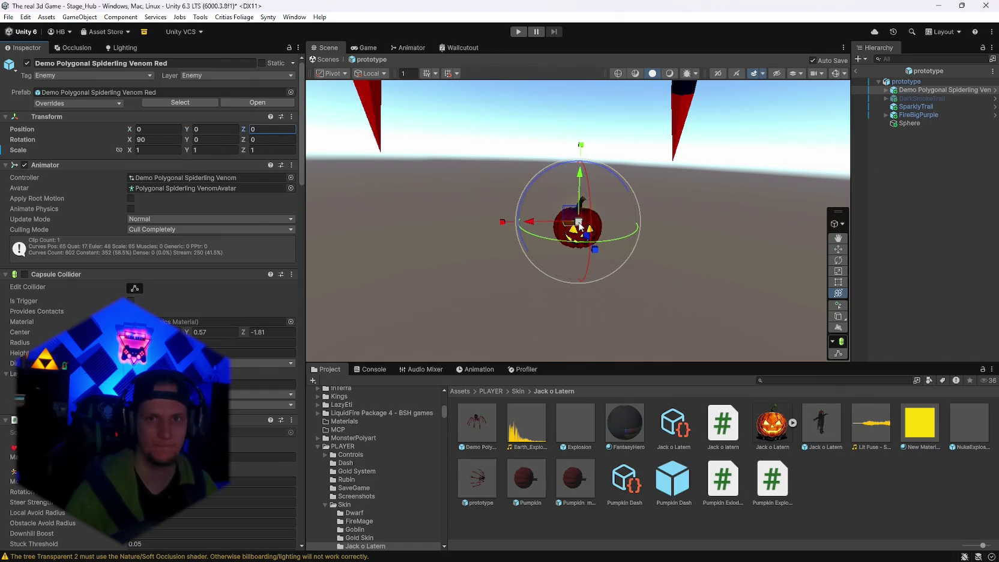
Scale the spiderling down with the gizmo so its legs sit beneath the pumpkin.
mouse_move(578, 222)
mouse_down()
mouse_move(494, 209)
mouse_move(580, 174)
mouse_move(579, 306)
mouse_move(555, 289)
mouse_move(567, 277)
mouse_move(654, 298)
mouse_move(446, 261)
mouse_move(543, 276)
mouse_move(582, 224)
mouse_move(680, 234)
mouse_move(905, 199)
mouse_move(29, 190)
mouse_move(453, 184)
mouse_move(633, 201)
mouse_up()
scroll(645, 300, up, 5)
scroll(654, 299, down, 3)
key(y)
key(w)
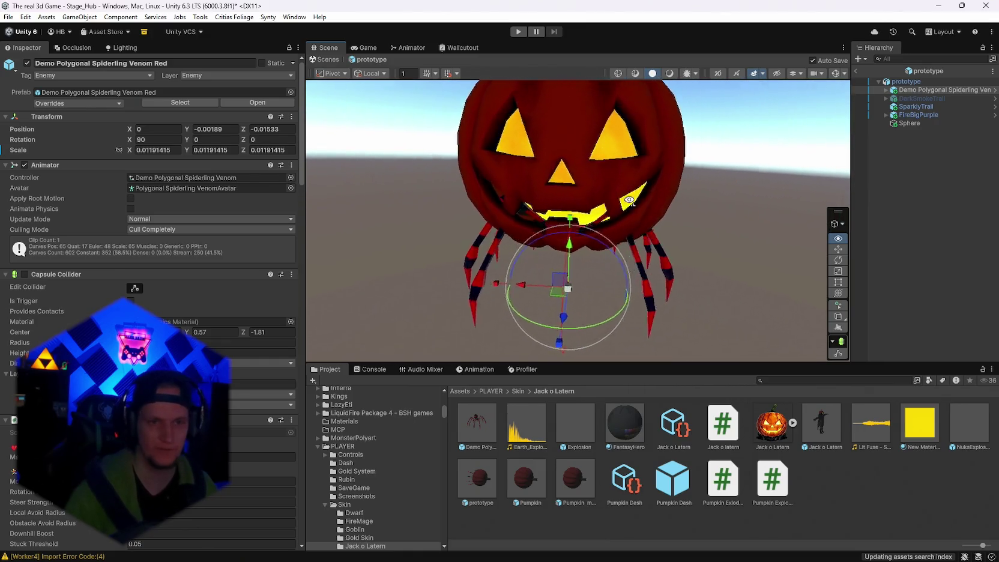
mouse_move(650, 207)
mouse_down()
mouse_move(624, 261)
mouse_move(630, 216)
mouse_move(609, 217)
mouse_move(641, 228)
mouse_up()
click(886, 90)
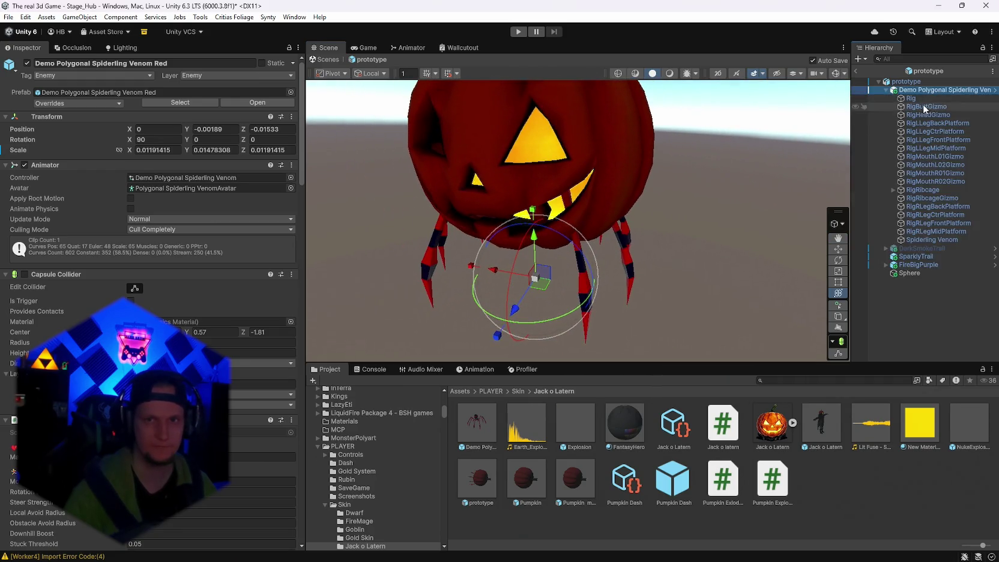
Select the Spiderling Venom mesh and open its Polygonal Spiderling Venom Red 1 material, leaving emission colour unchanged.
click(918, 239)
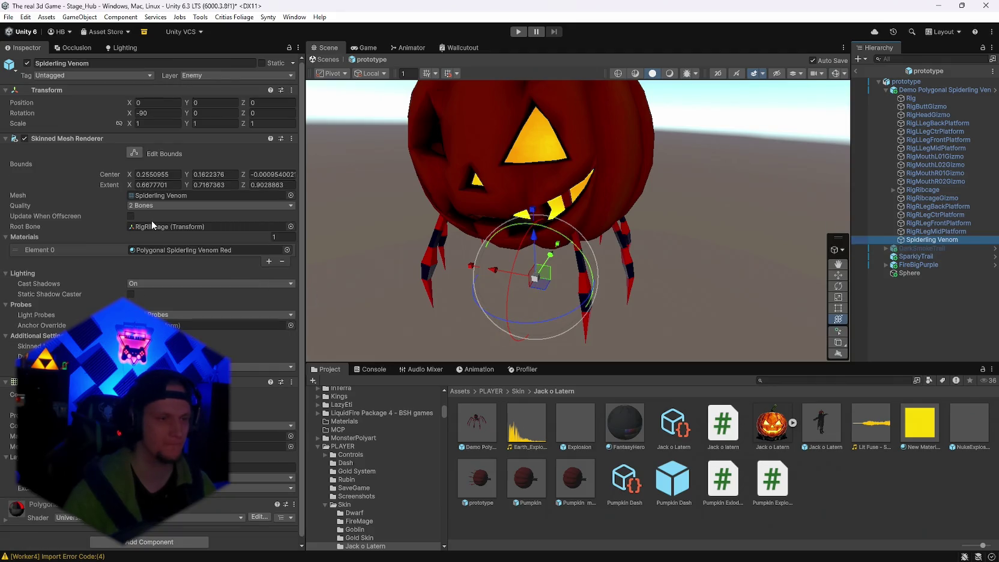
click(150, 254)
click(617, 423)
click(661, 432)
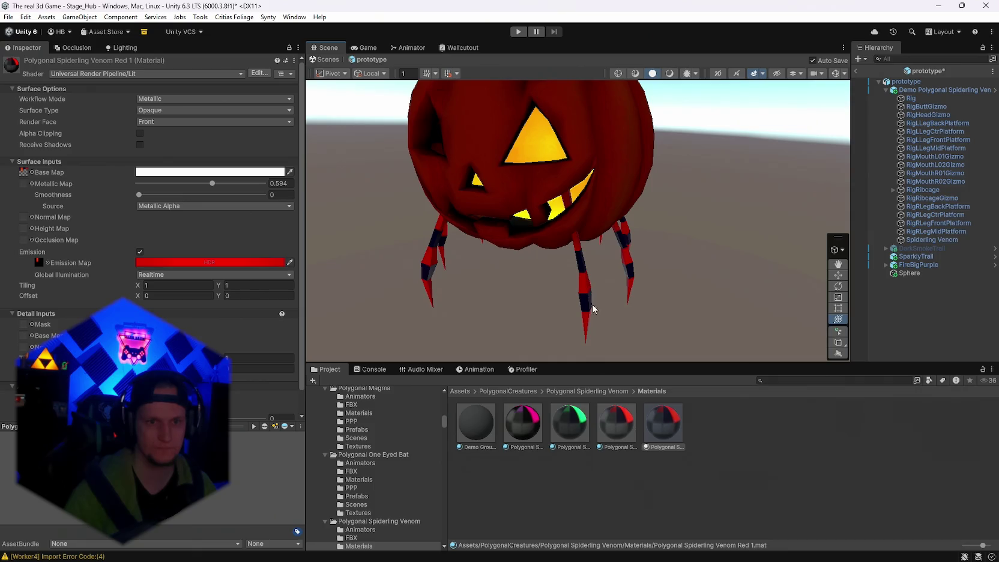
click(191, 263)
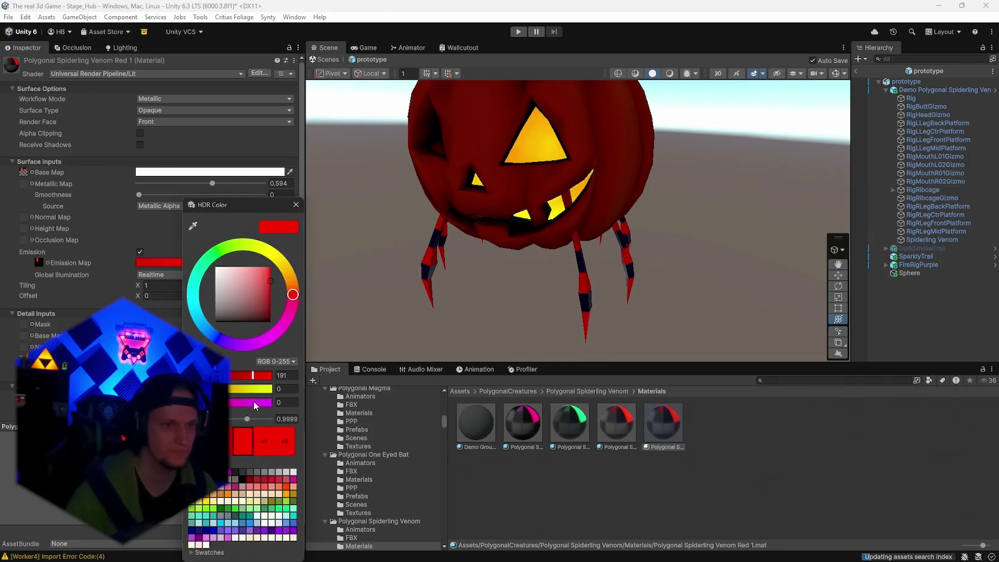
click(288, 273)
click(245, 292)
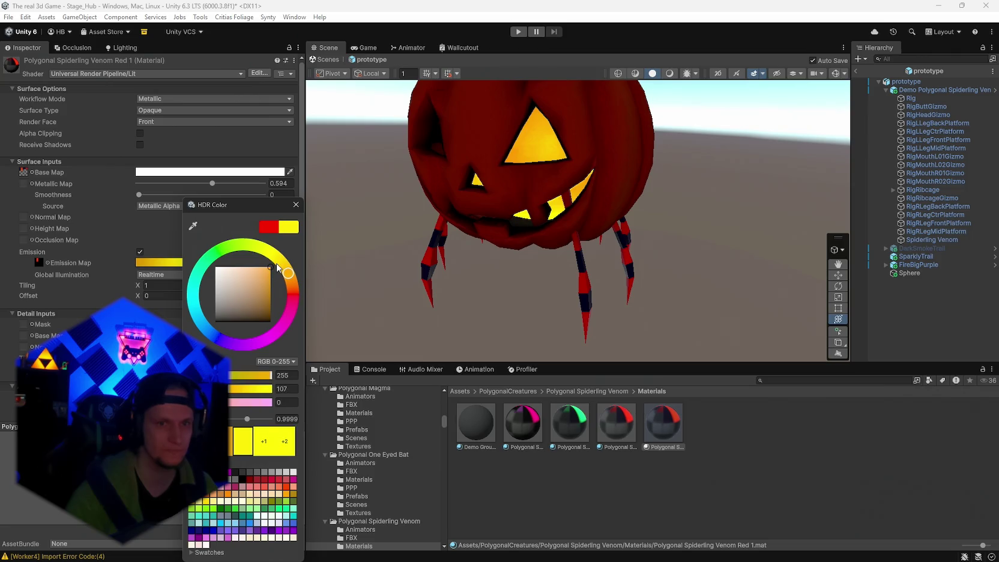
key(Escape)
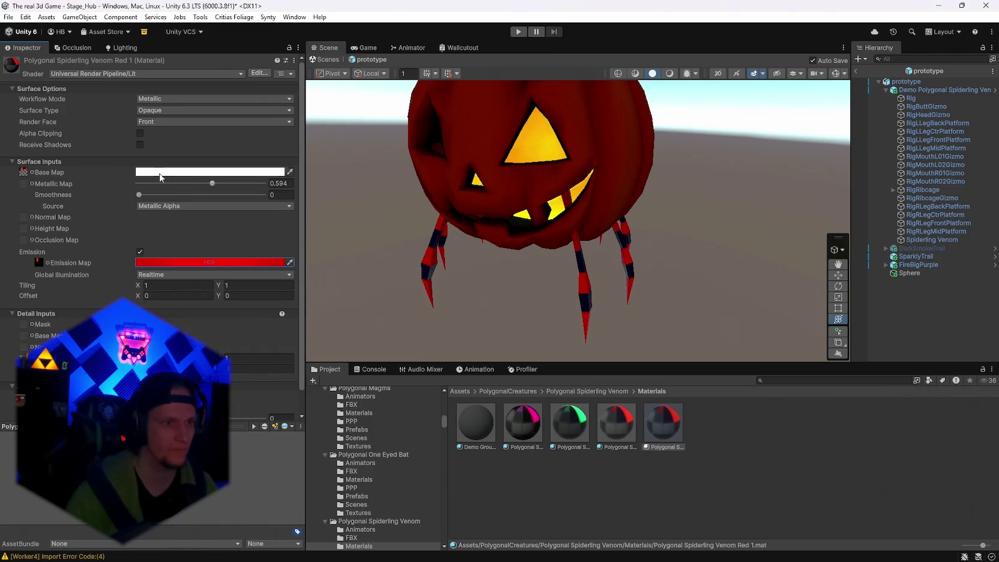
Set the material's base colour to orange FF7900 and bring its texture into Photoshop.
click(160, 173)
drag(255, 232, 242, 219)
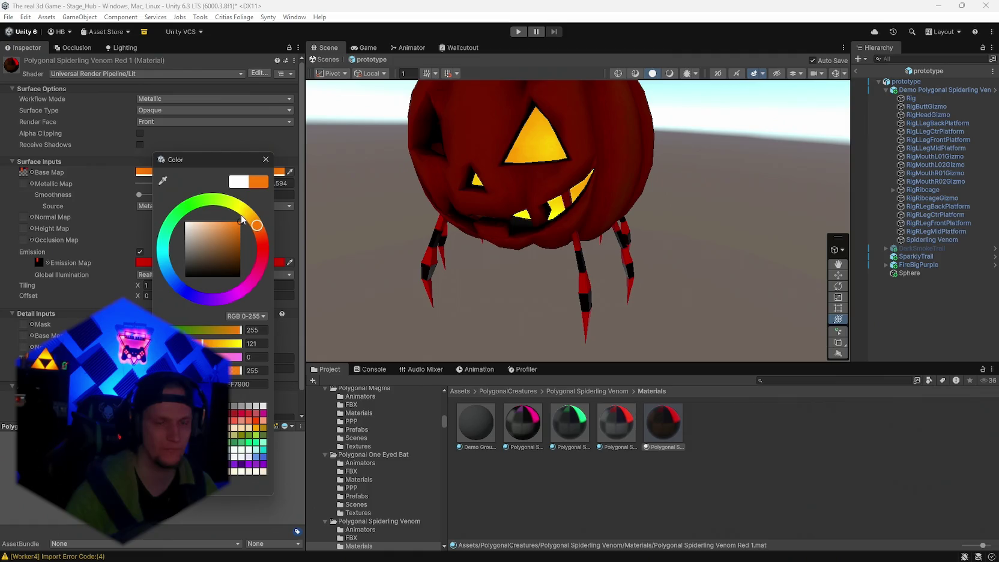
click(266, 159)
click(25, 173)
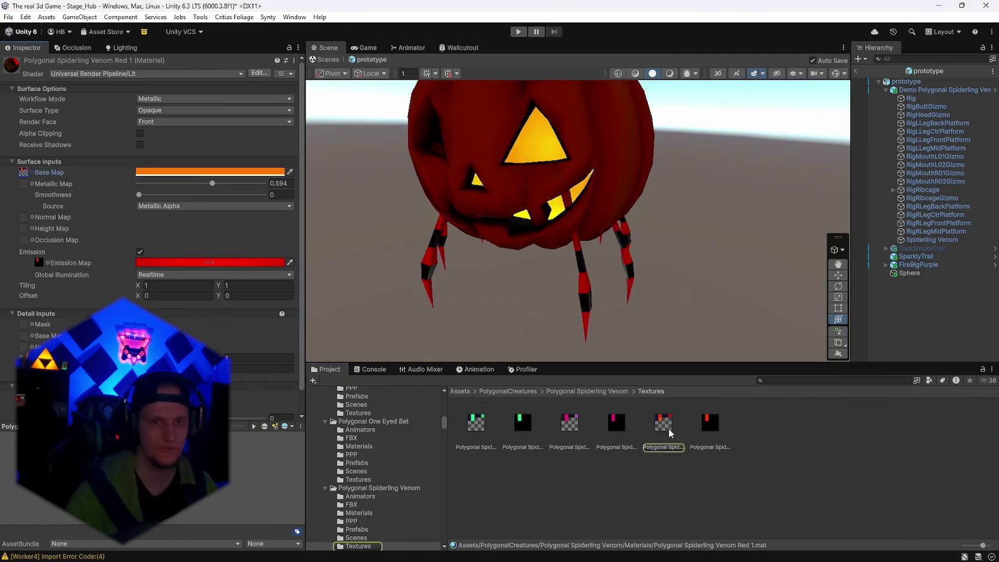
click(455, 558)
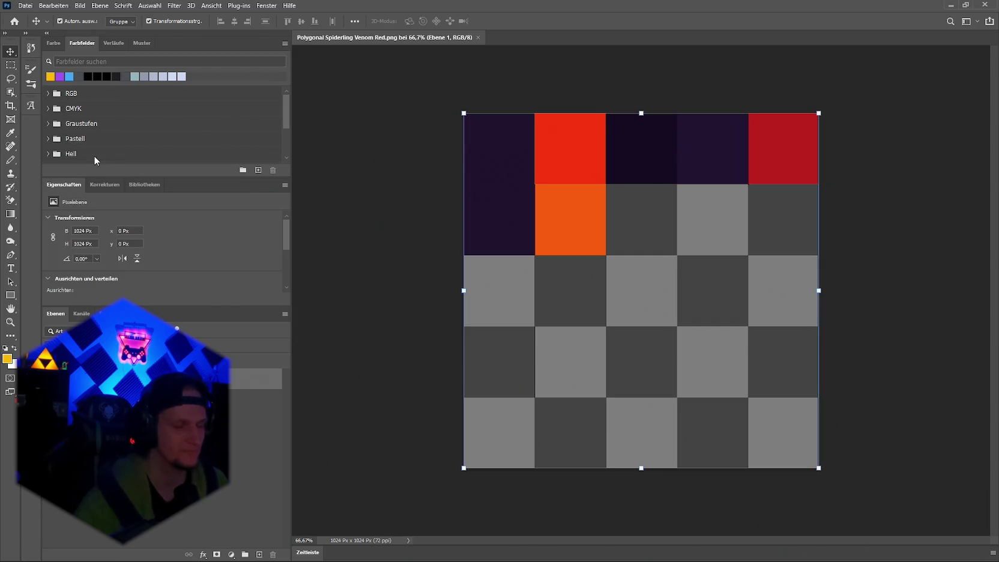
Add a Selective Color adjustment shifting the texture's reds toward orange and yellow.
scroll(140, 268, down, 2)
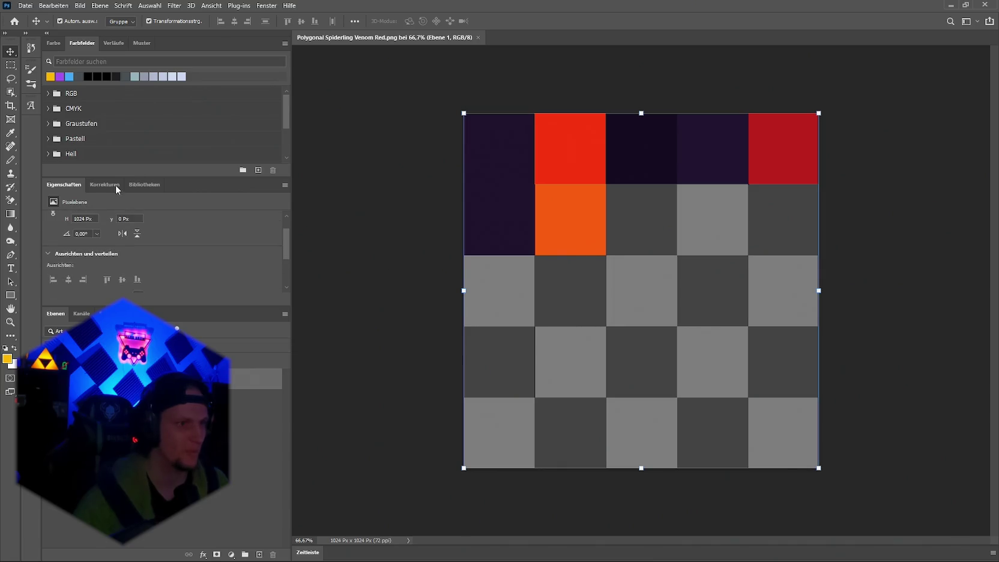
click(113, 43)
click(53, 43)
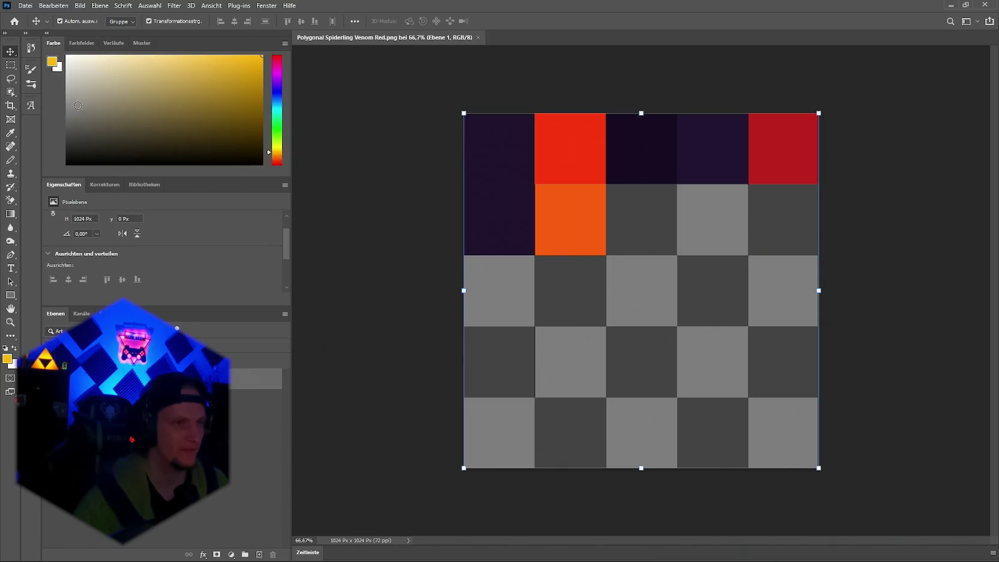
click(109, 183)
click(110, 238)
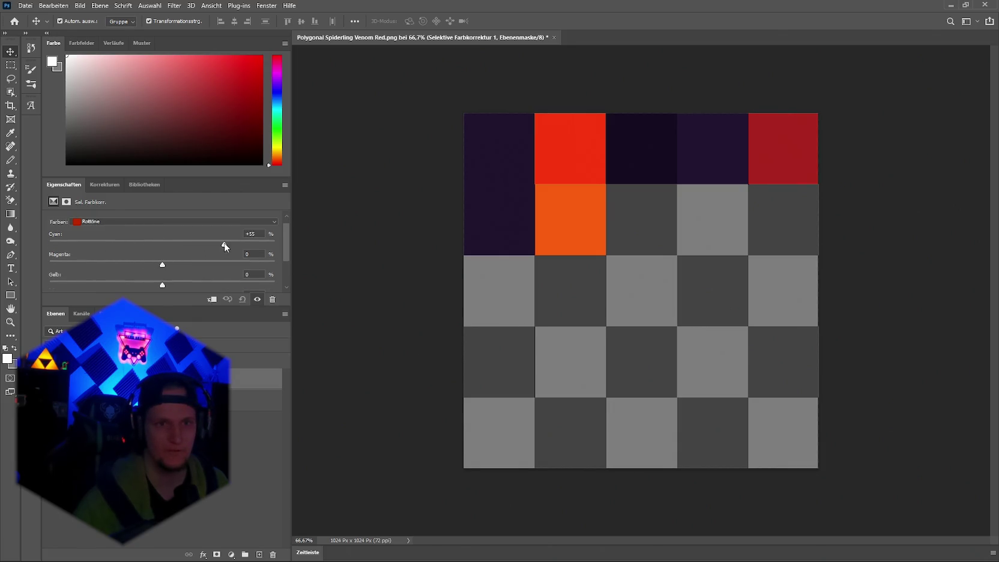
mouse_move(163, 266)
mouse_down()
mouse_move(80, 264)
mouse_move(93, 268)
mouse_up()
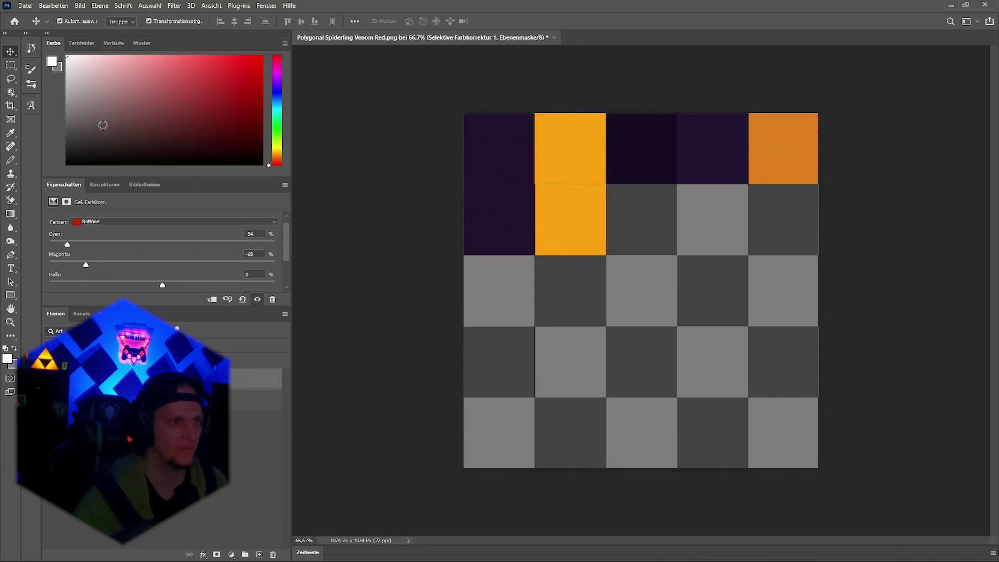
Quick Export the texture as PNG, replacing Polygonal Spiderling Venom Red.png.
click(31, 5)
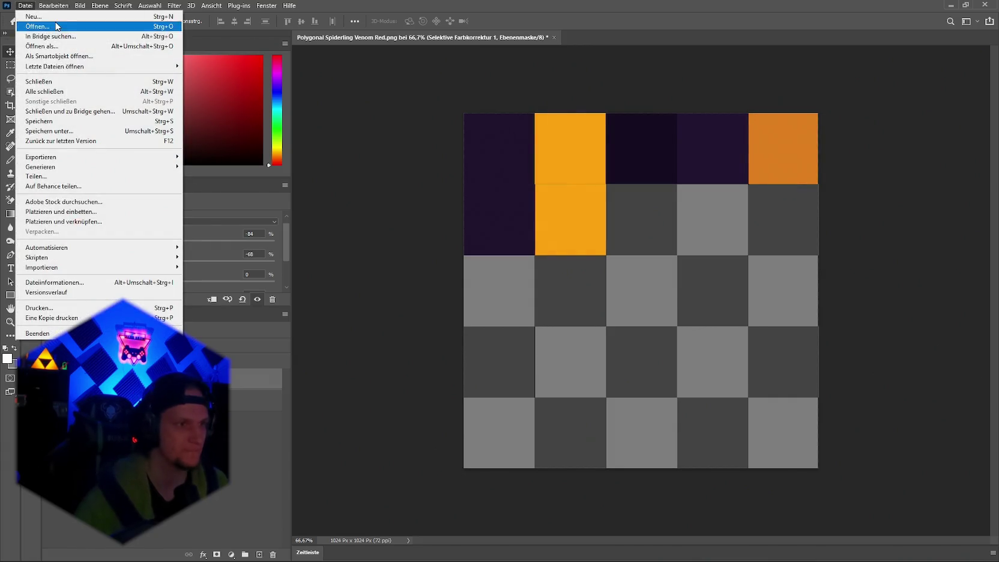
mouse_move(117, 157)
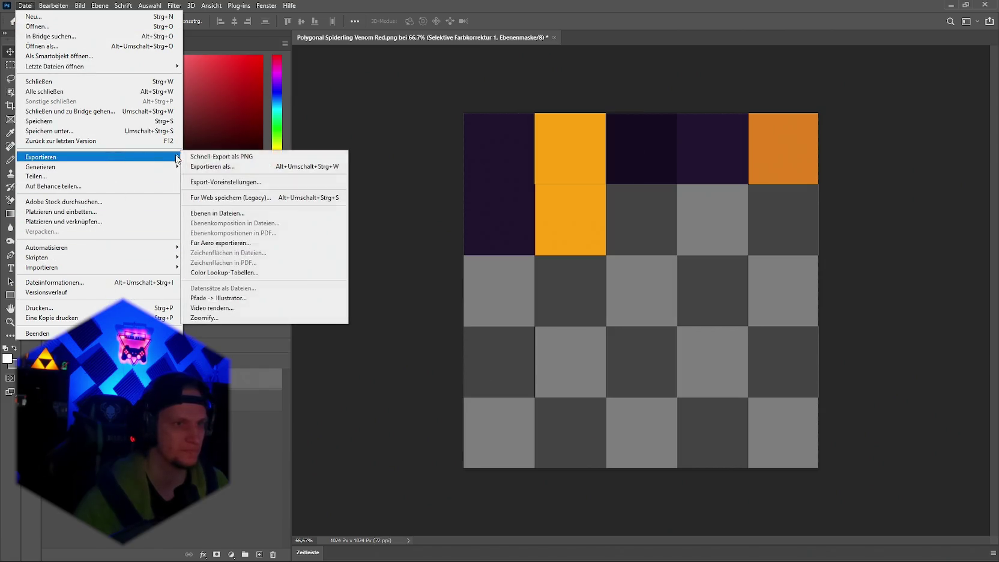
click(228, 157)
click(507, 344)
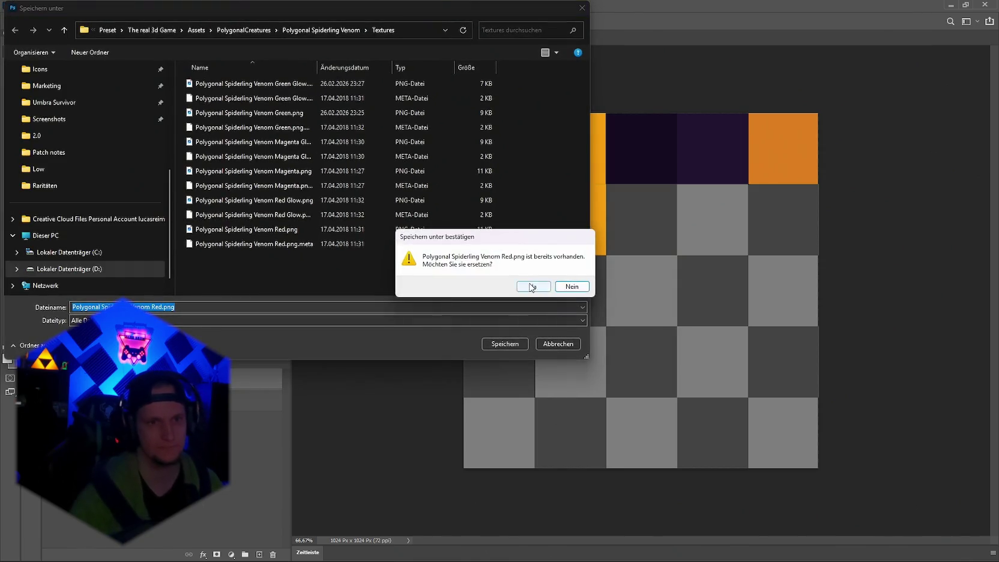
click(535, 285)
key(alt+Tab)
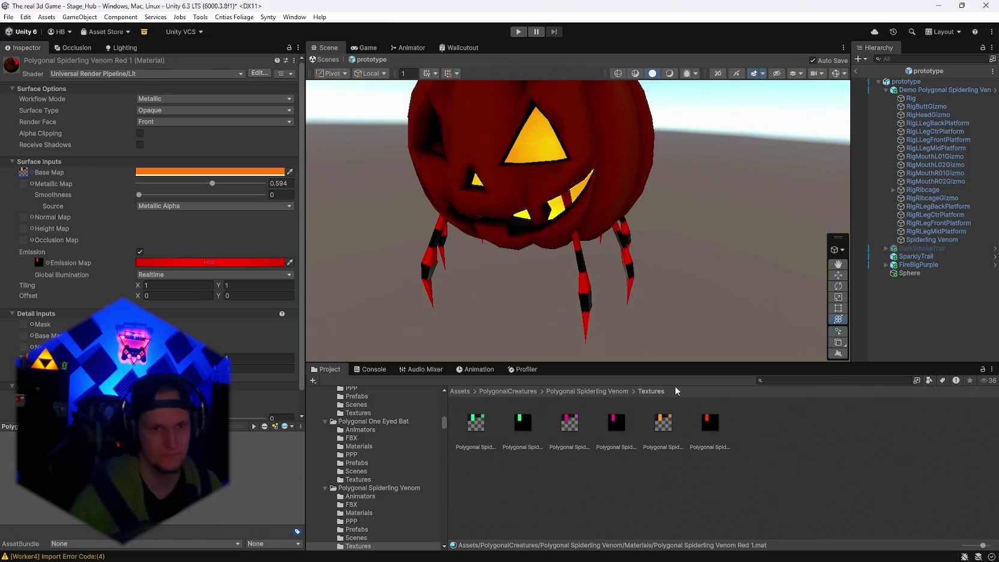
Assign the edited texture to the Base Map, disable emission and set metallic to about 0.1.
drag(660, 422, 33, 172)
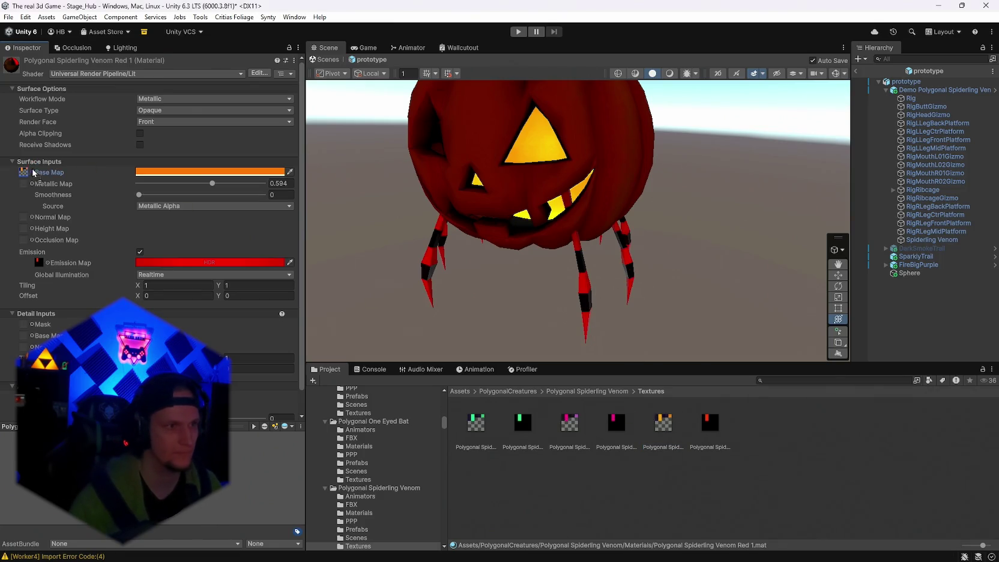
click(176, 172)
key(Escape)
drag(600, 264, 708, 264)
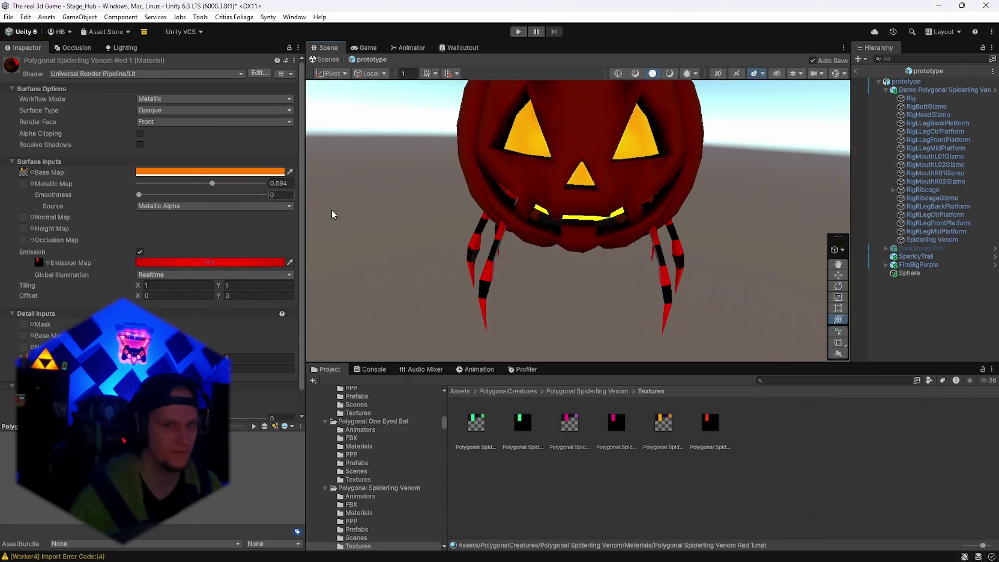
click(140, 252)
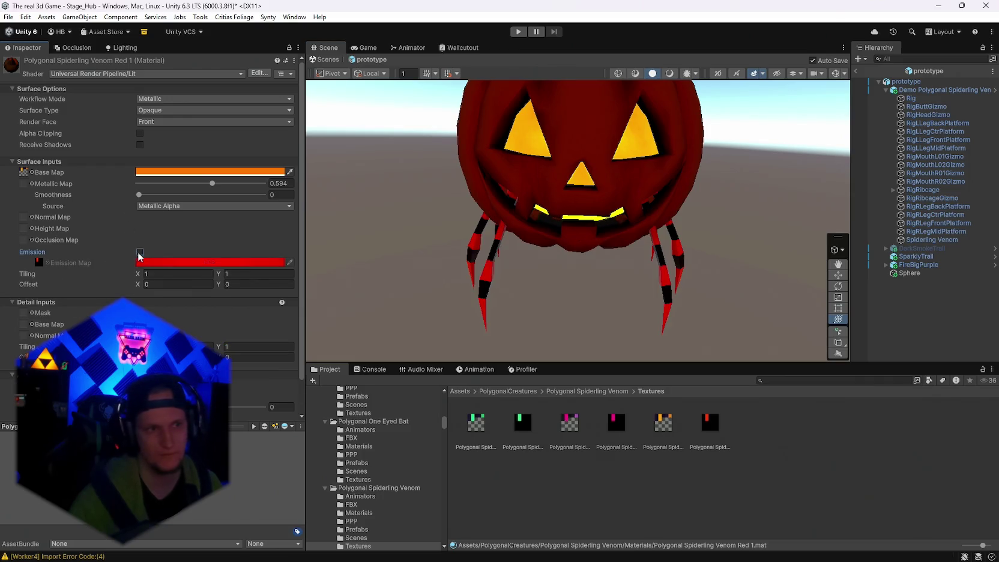
drag(211, 185, 153, 191)
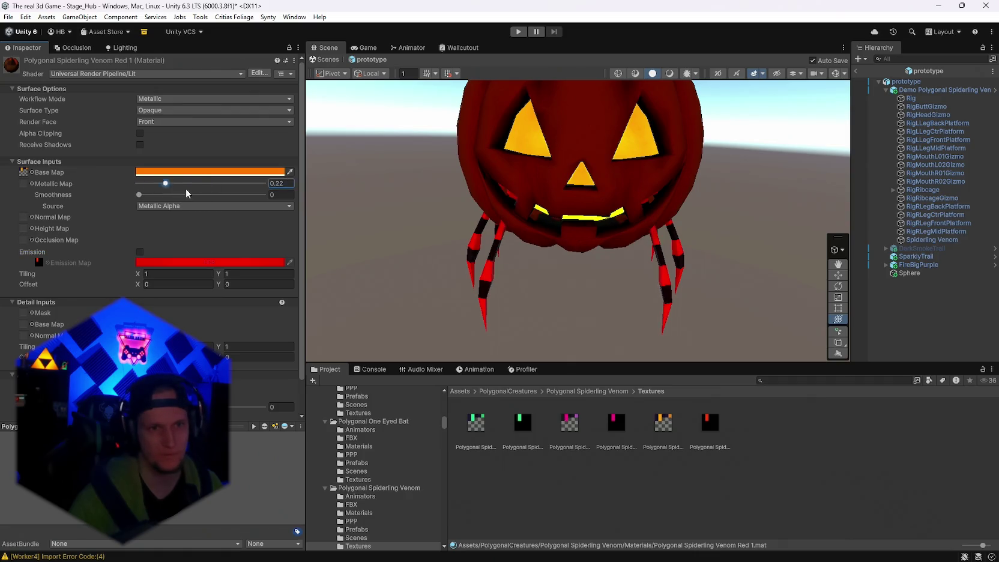
Toggle scene lighting and return from the prototype prefab to the hub scene.
click(669, 74)
click(651, 74)
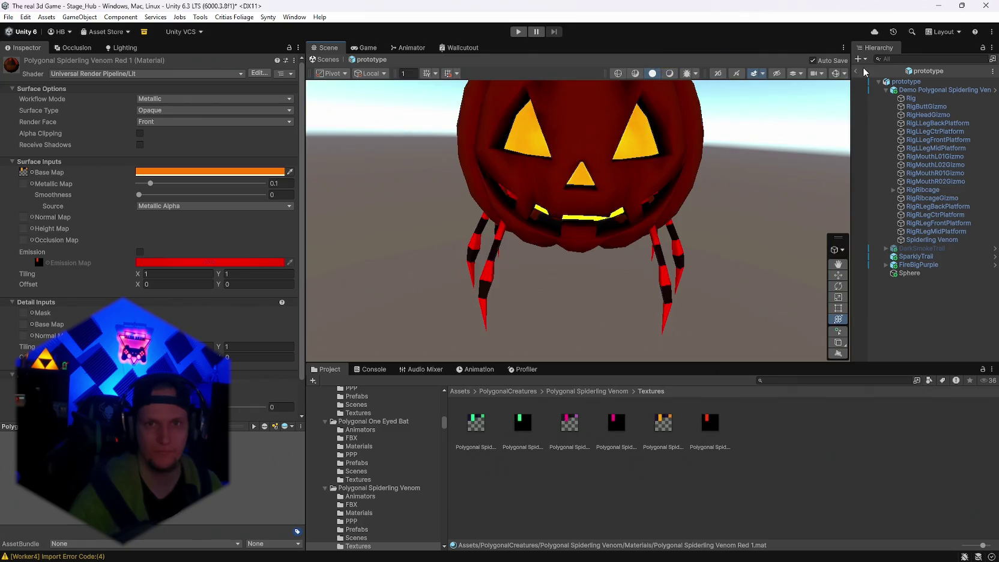
click(856, 71)
mouse_move(660, 217)
mouse_down()
mouse_move(687, 214)
mouse_move(513, 232)
mouse_up()
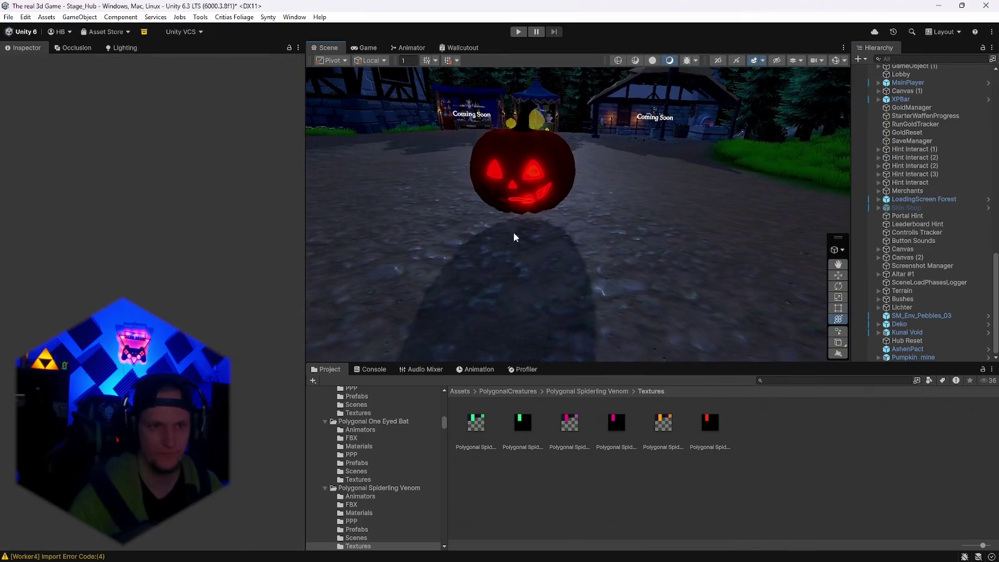
Search 'jack' and drag the prototype prefab beside the Pumpkin mine, raised to Y 4.39.
click(910, 357)
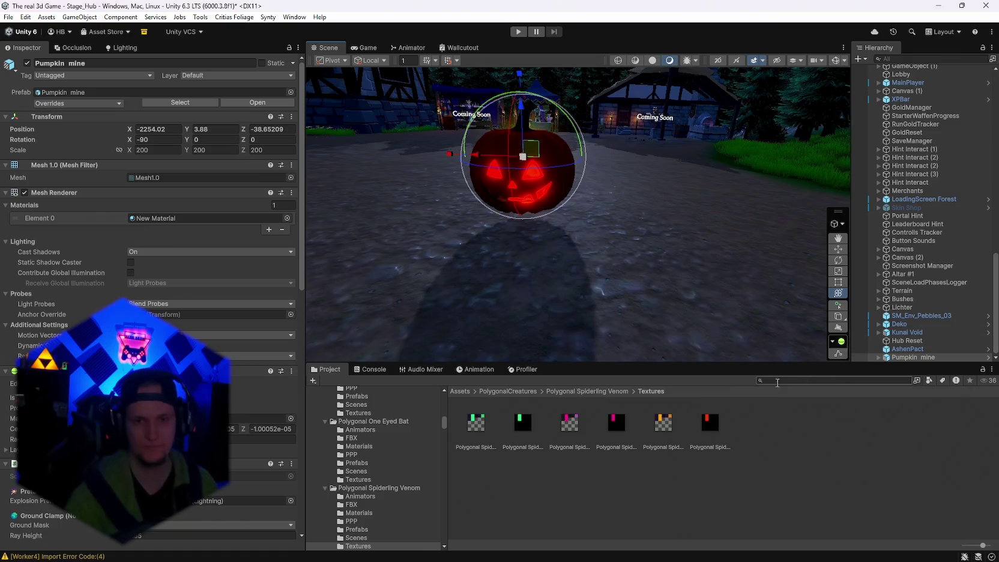
click(797, 381)
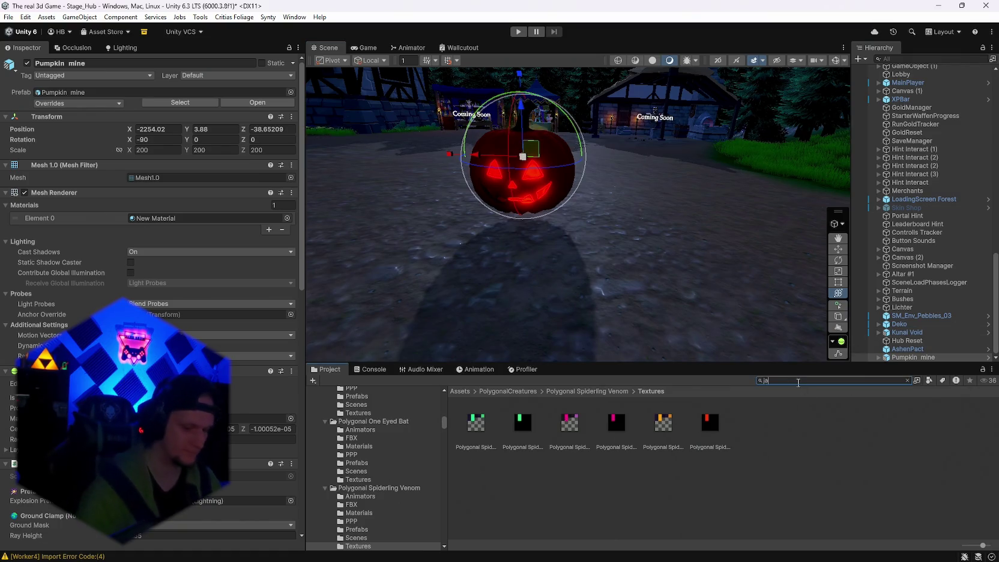
text(jack)
double_click(478, 427)
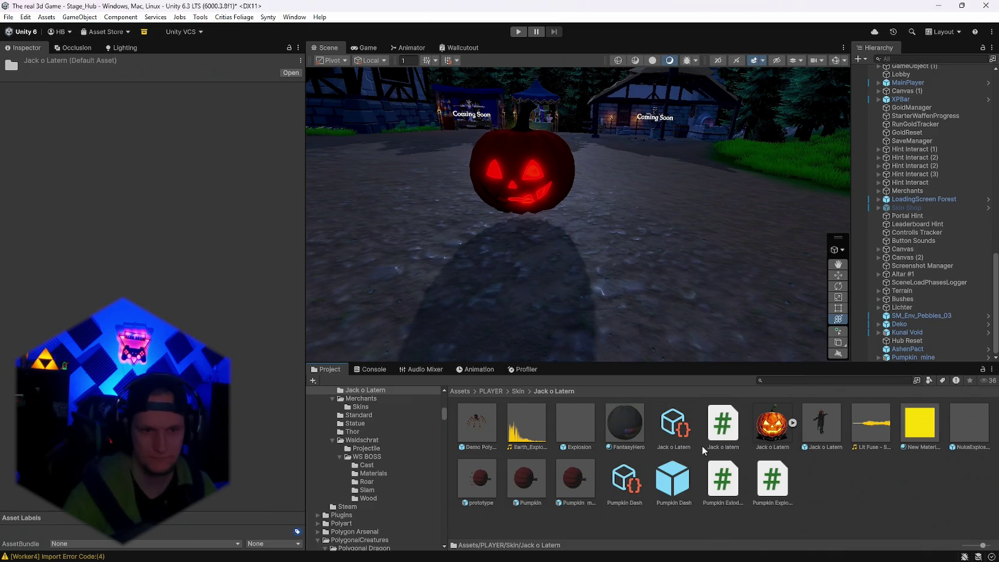
mouse_move(477, 478)
mouse_down()
mouse_move(623, 263)
mouse_move(647, 273)
mouse_up()
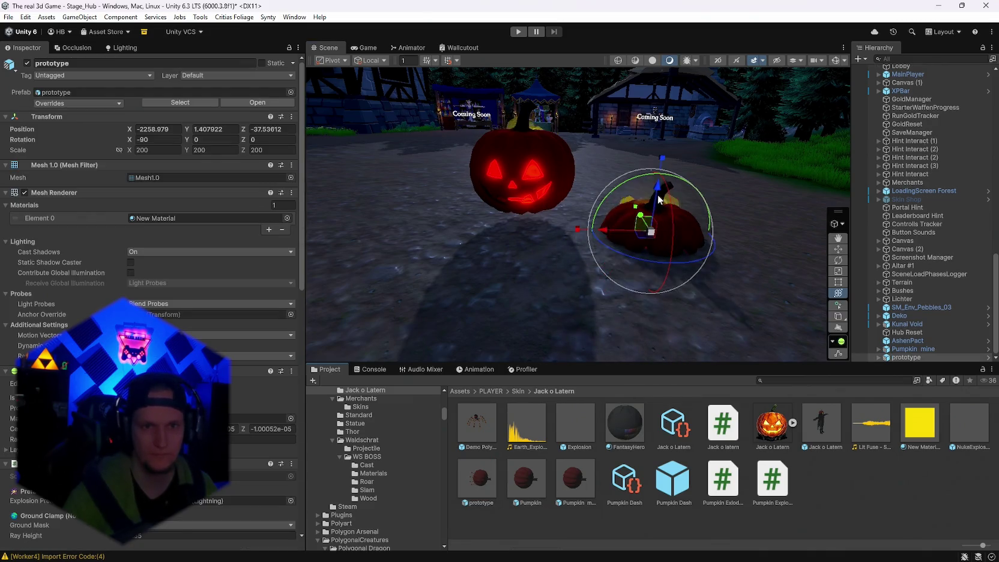
drag(665, 210, 667, 99)
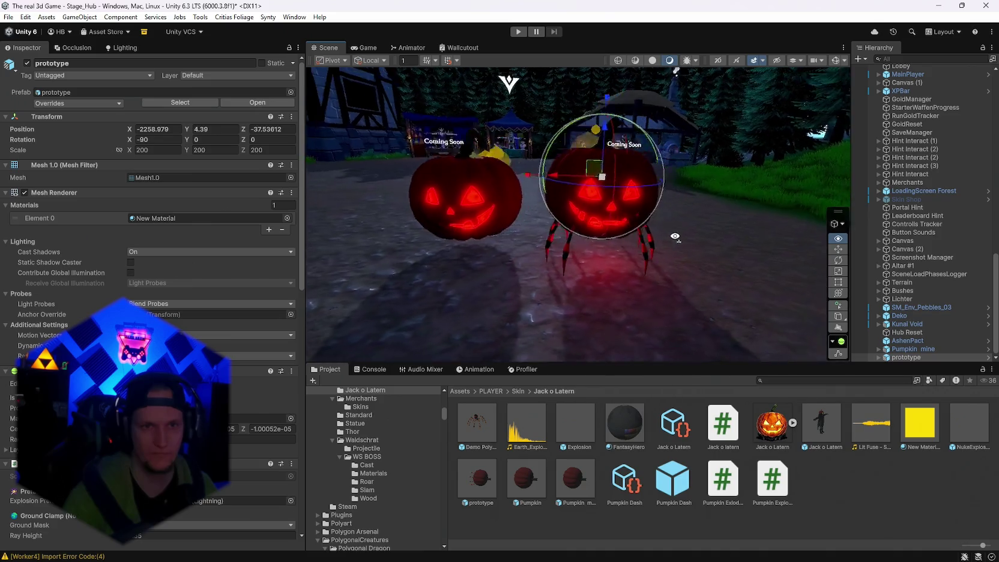
mouse_move(667, 180)
mouse_down()
mouse_move(654, 240)
mouse_move(687, 275)
mouse_up()
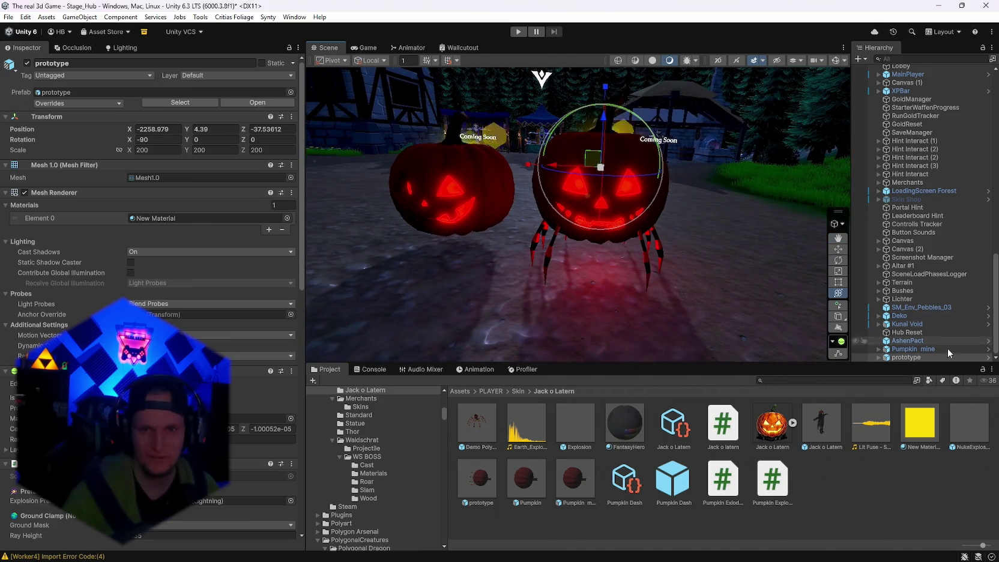
scroll(180, 240, down, 15)
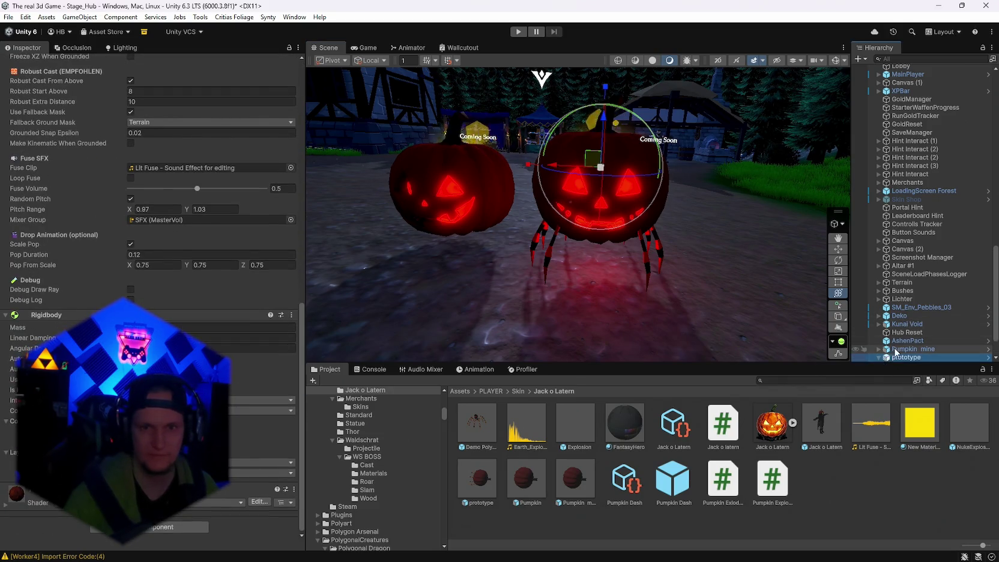
Remove the Enemy Base script component from the Demo Polygonal Spiderling inside the prototype.
click(878, 357)
click(927, 324)
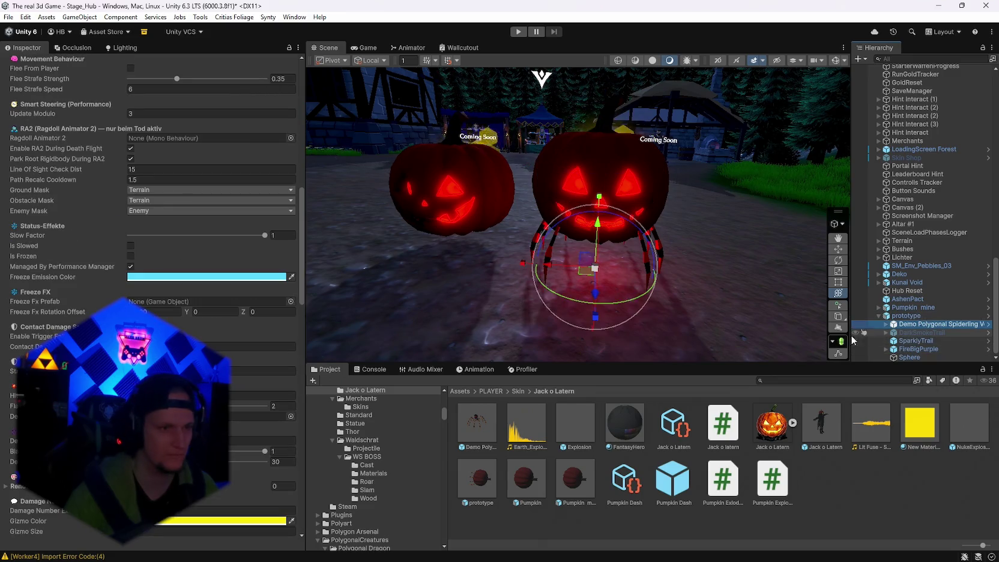
scroll(64, 244, up, 10)
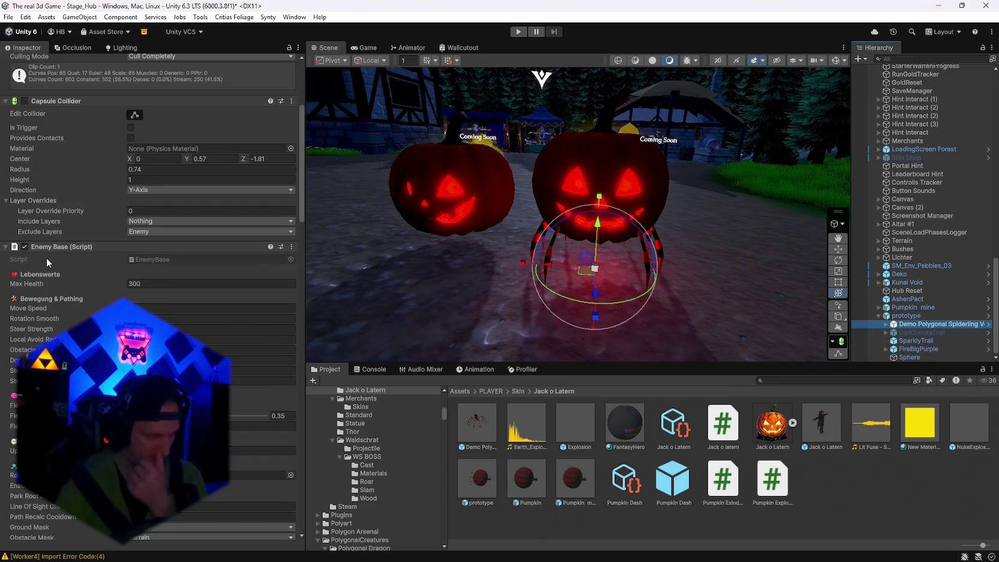
right_click(49, 245)
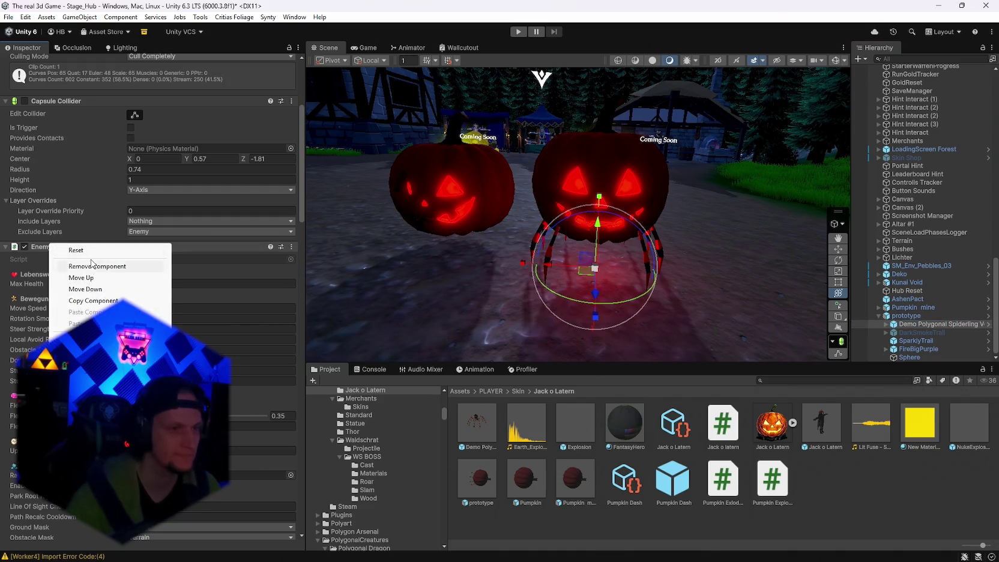
click(85, 267)
click(545, 304)
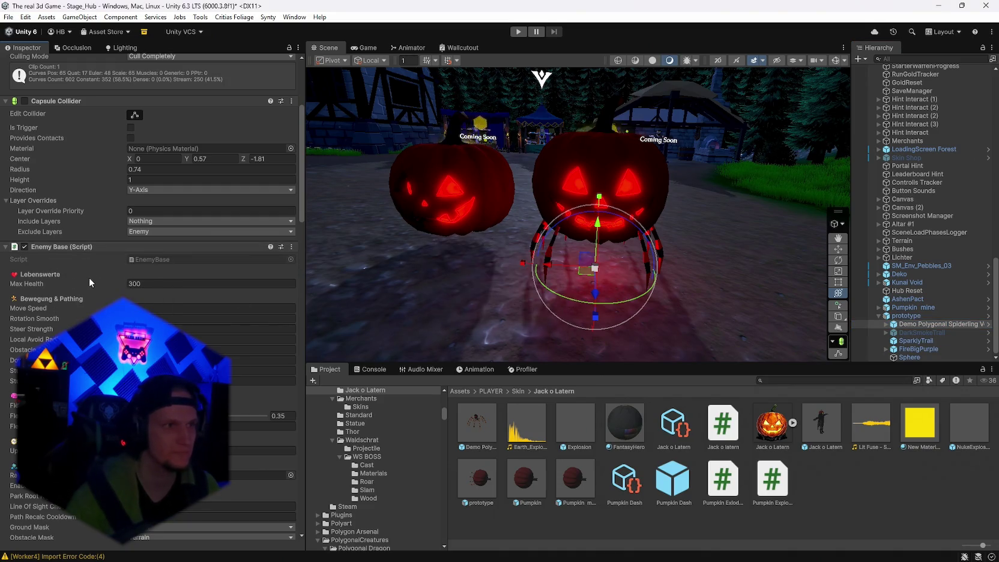
Select the Spiderling Venom mesh and open its Polygonal Spiderling Venom Red 1 material.
click(886, 324)
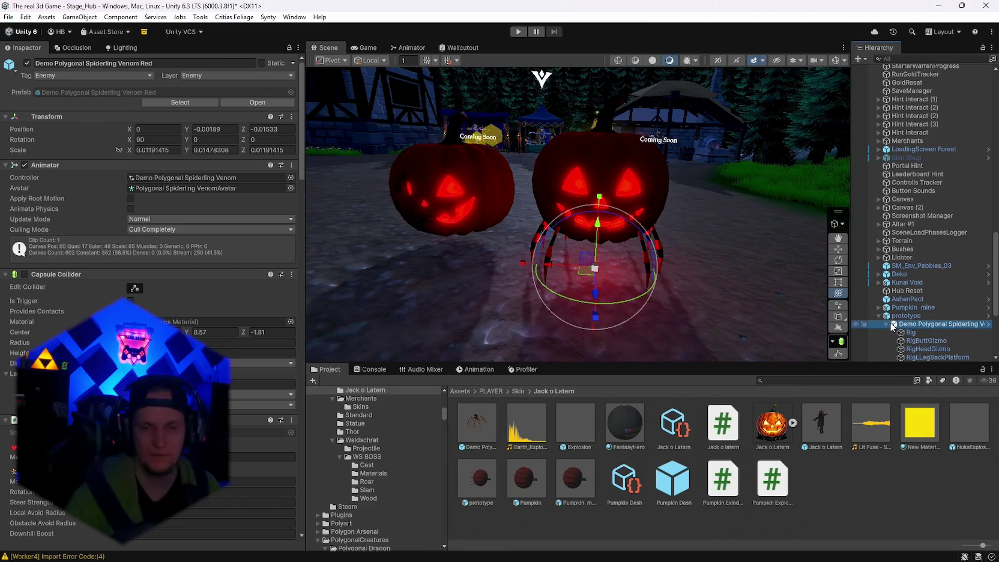
scroll(927, 323, down, 5)
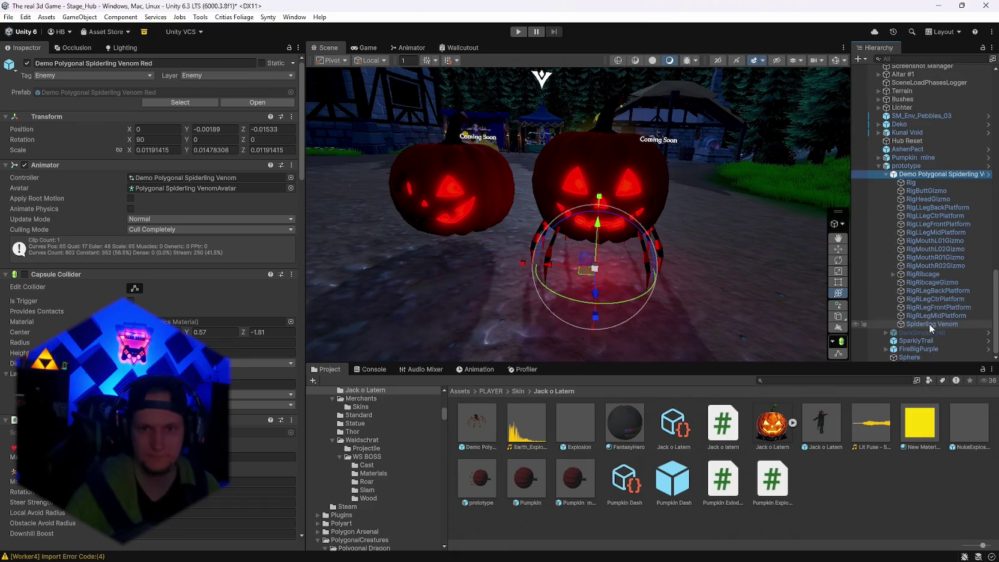
click(915, 183)
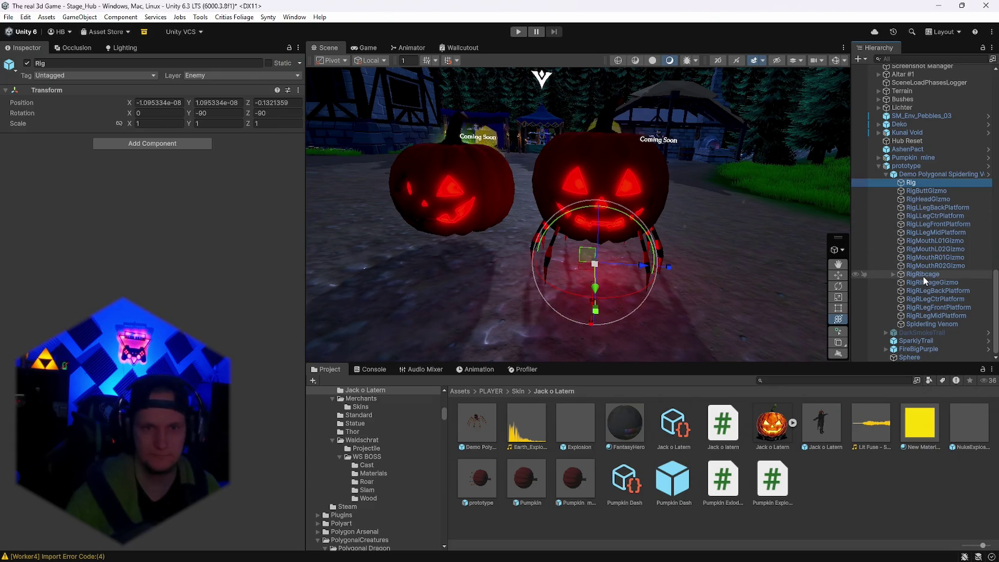
click(925, 324)
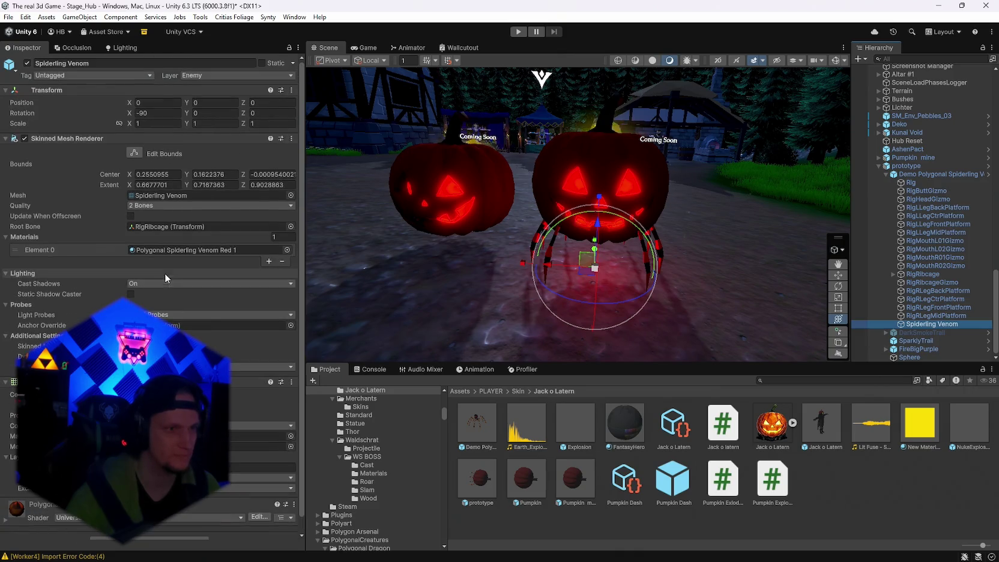
click(164, 250)
click(662, 434)
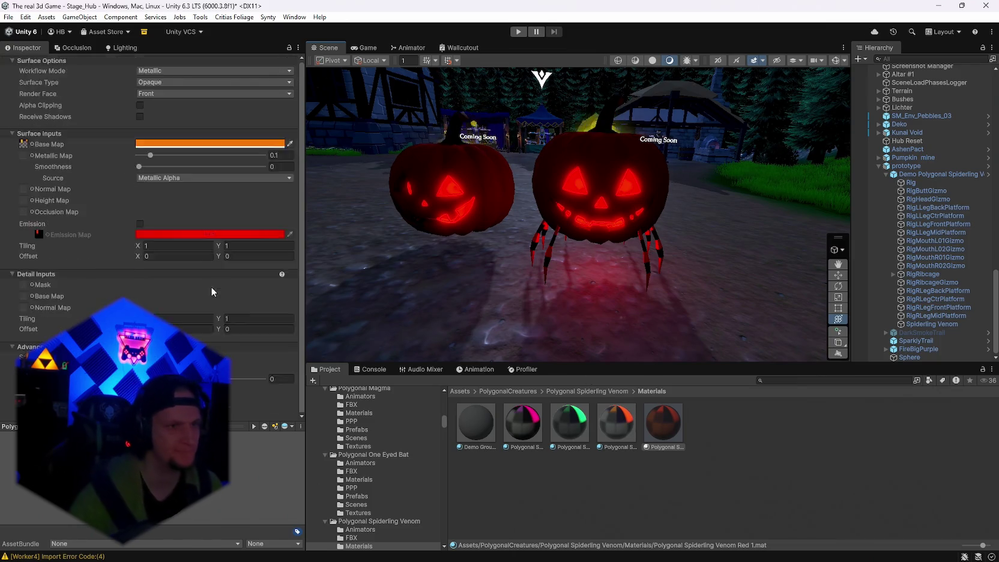
Try the specular workflow and albedo smoothness source, revert both, and adjust the metallic value.
click(150, 97)
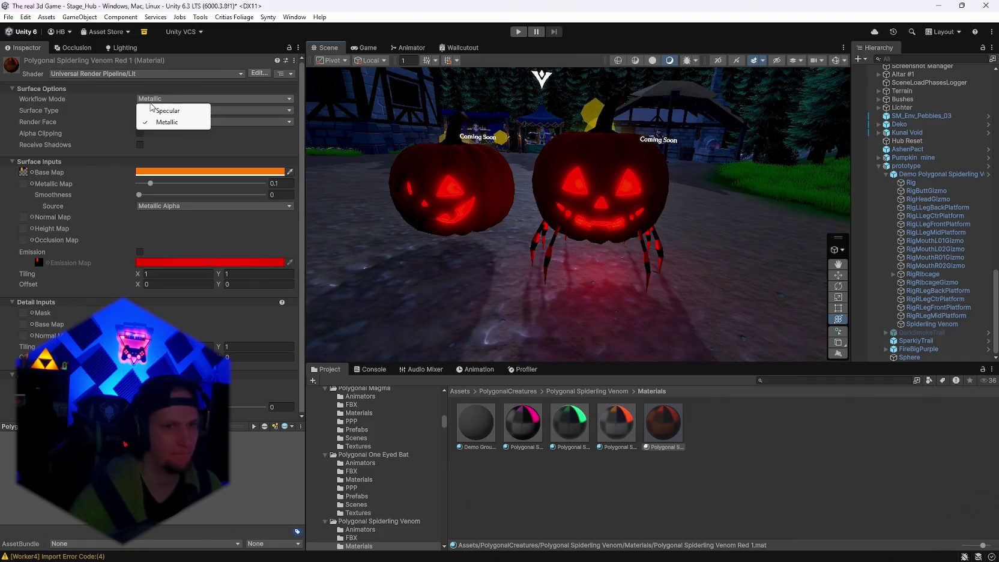
click(161, 111)
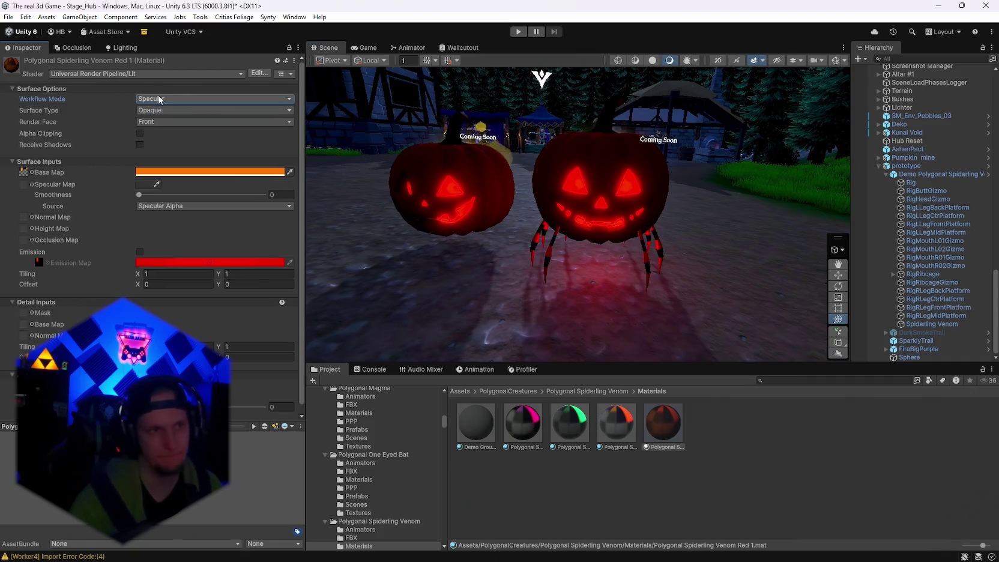
click(158, 97)
click(175, 122)
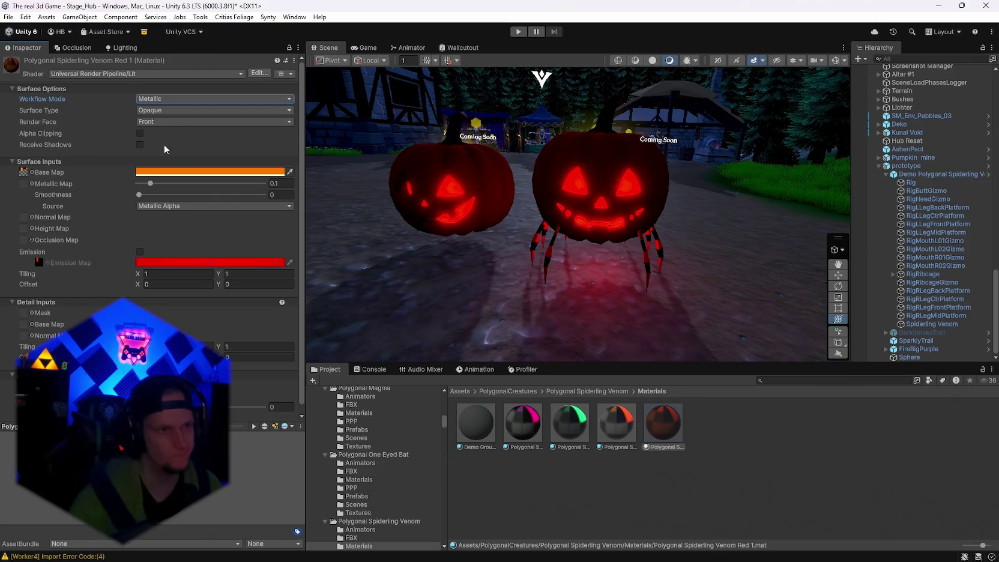
mouse_move(154, 183)
mouse_down()
mouse_move(212, 183)
mouse_move(117, 184)
mouse_move(308, 197)
mouse_up()
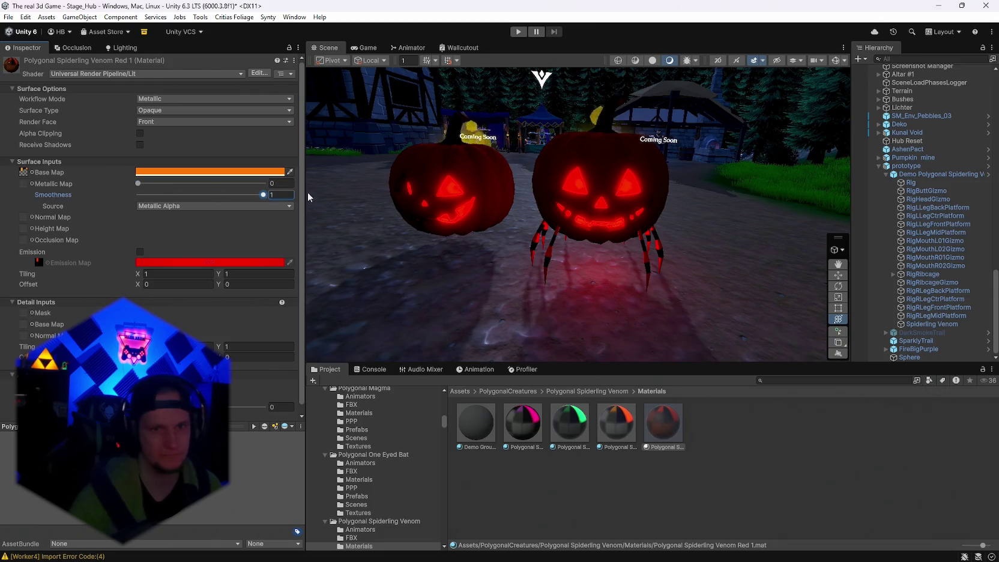
text(0)
click(184, 211)
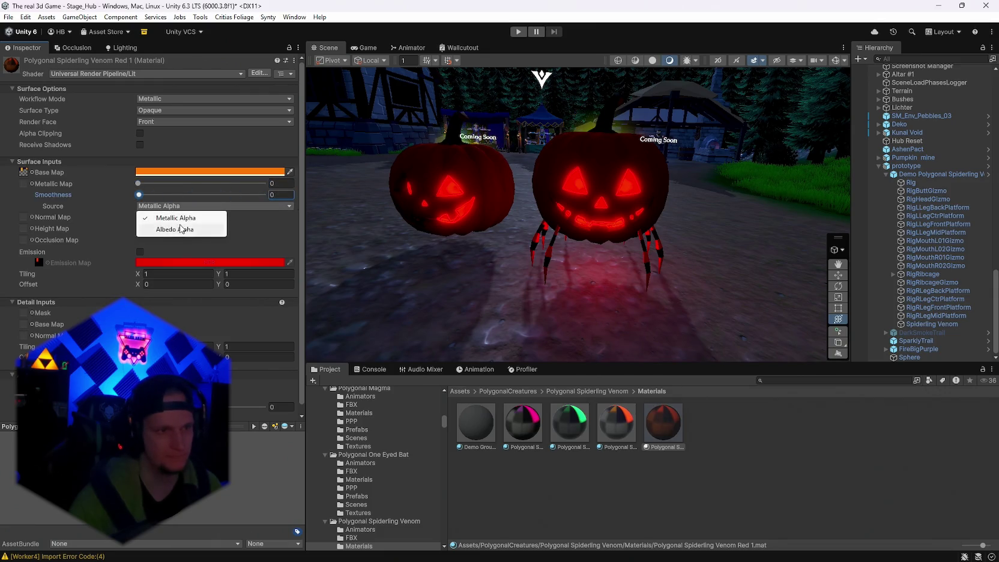
click(182, 231)
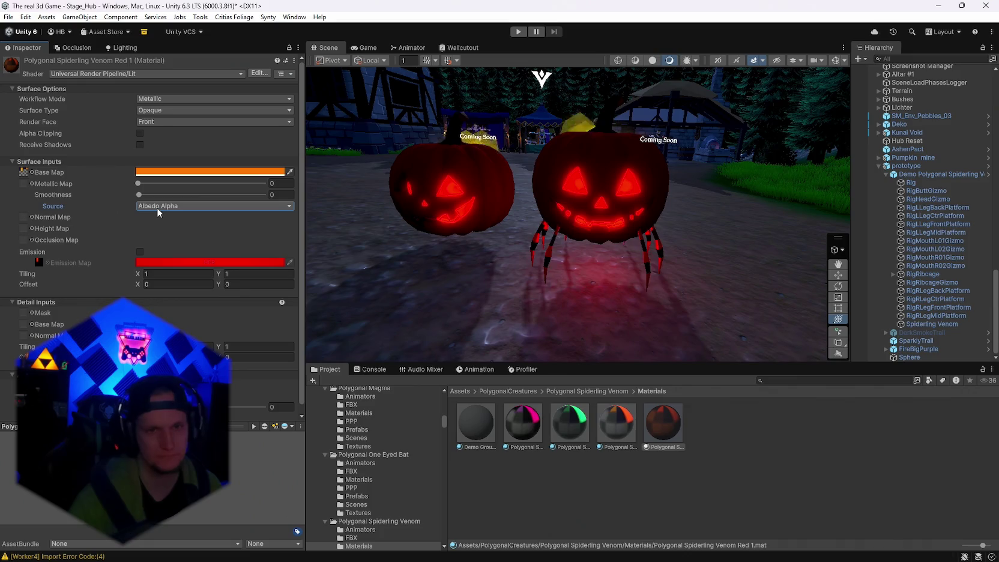
click(157, 207)
click(158, 216)
Change the spider material's base colour to yellow FFE200.
click(152, 173)
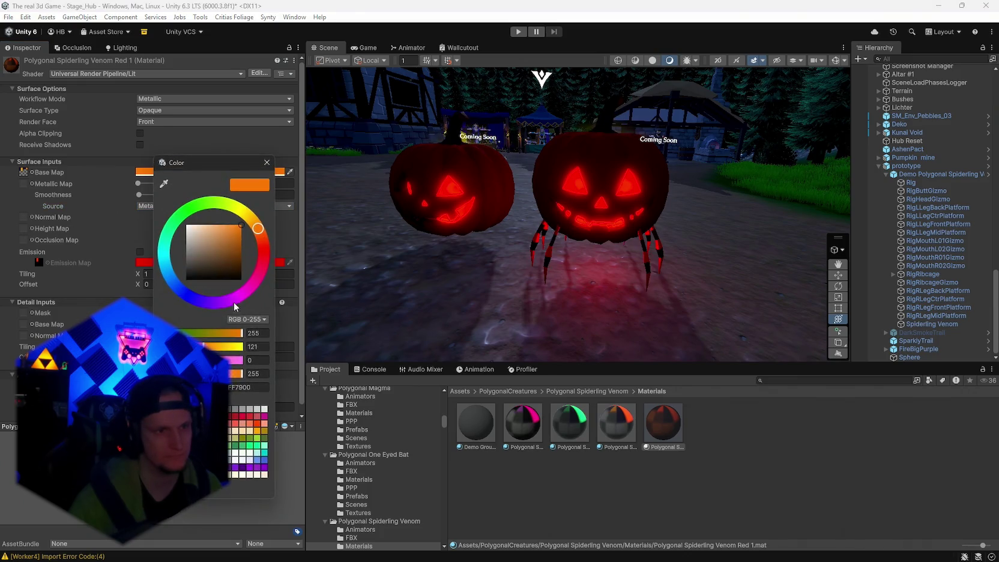
mouse_move(255, 282)
mouse_down()
mouse_move(228, 305)
mouse_move(137, 277)
mouse_move(174, 204)
mouse_move(206, 169)
mouse_move(159, 193)
mouse_move(266, 193)
mouse_move(239, 199)
mouse_move(276, 204)
mouse_move(262, 191)
mouse_up()
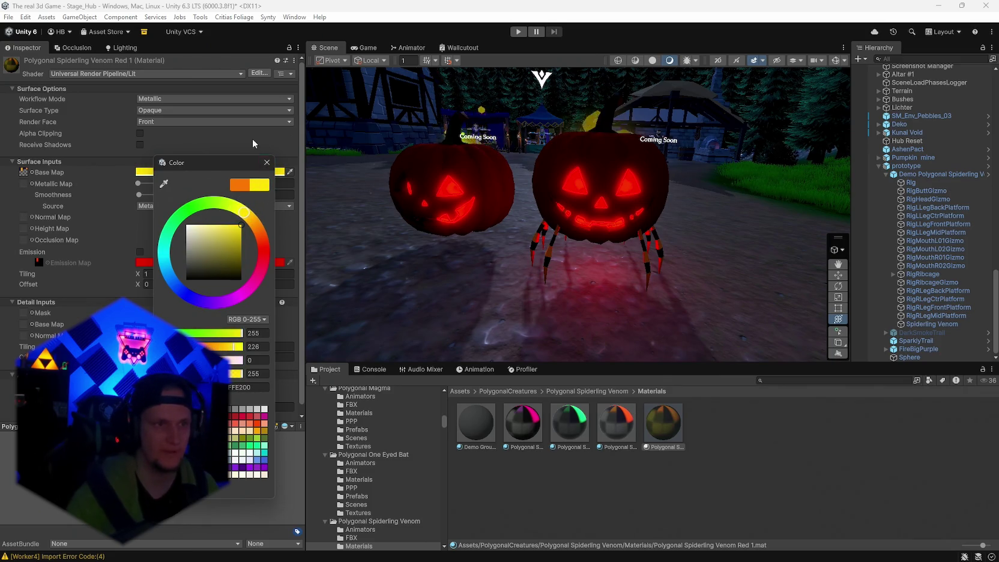
key(Return)
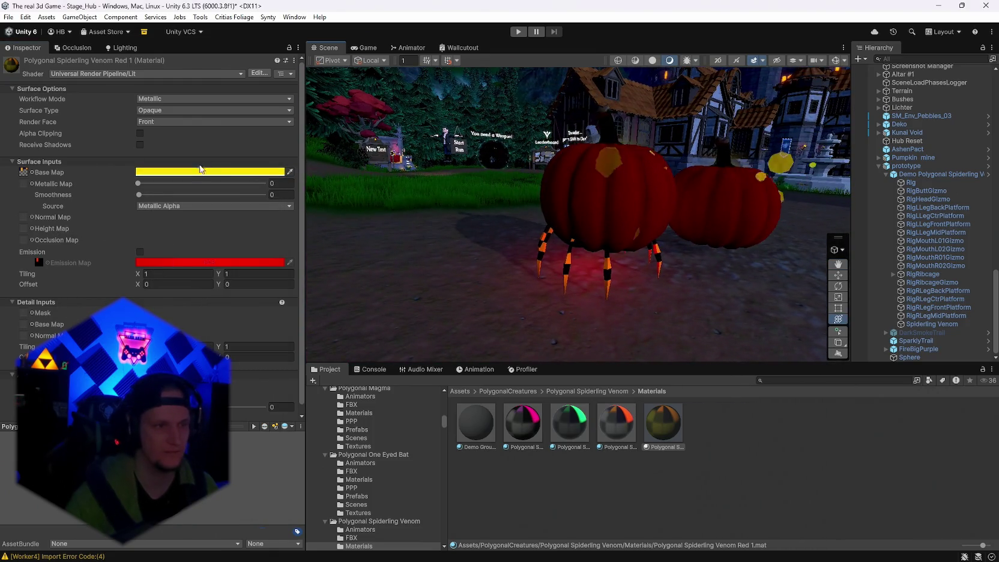
Inspect the pumpkin's New Material base colour unchanged, then return to the spider's red material.
click(624, 185)
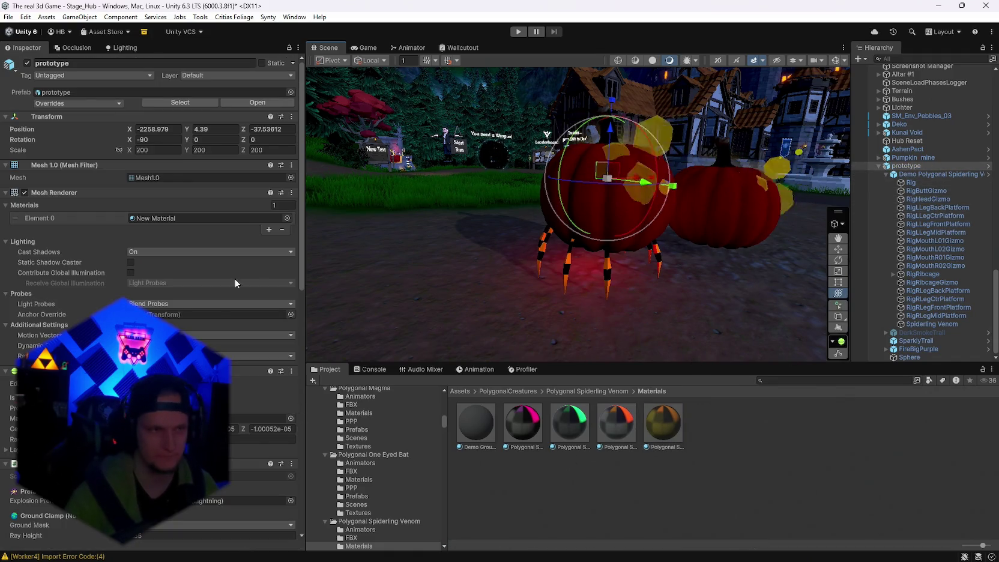
click(154, 218)
click(909, 424)
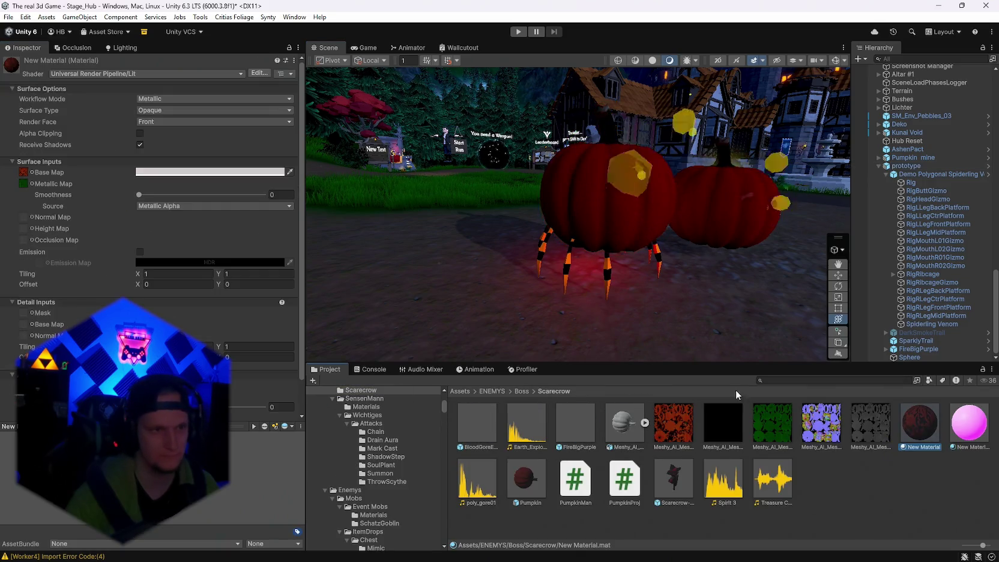
click(147, 173)
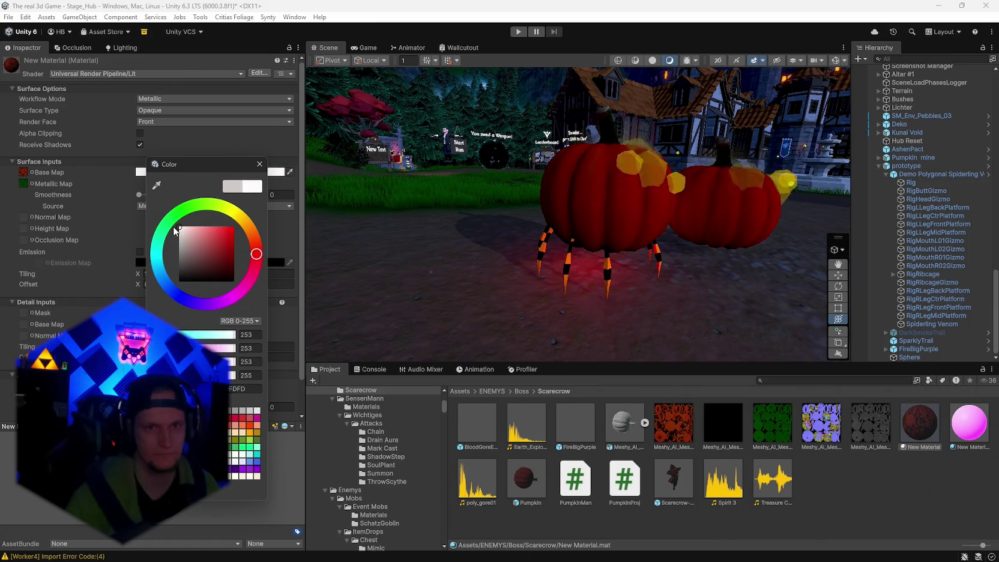
key(Escape)
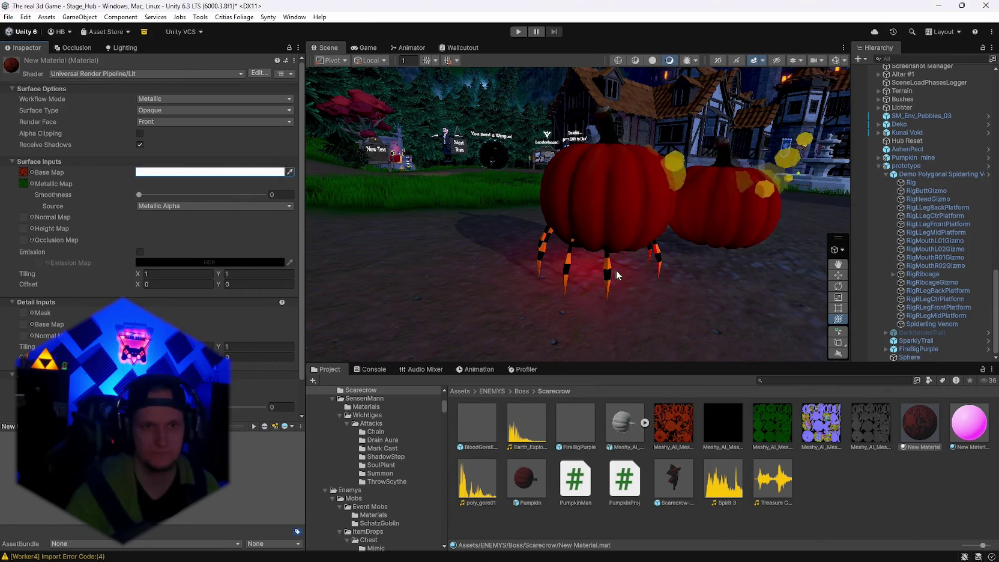
click(609, 222)
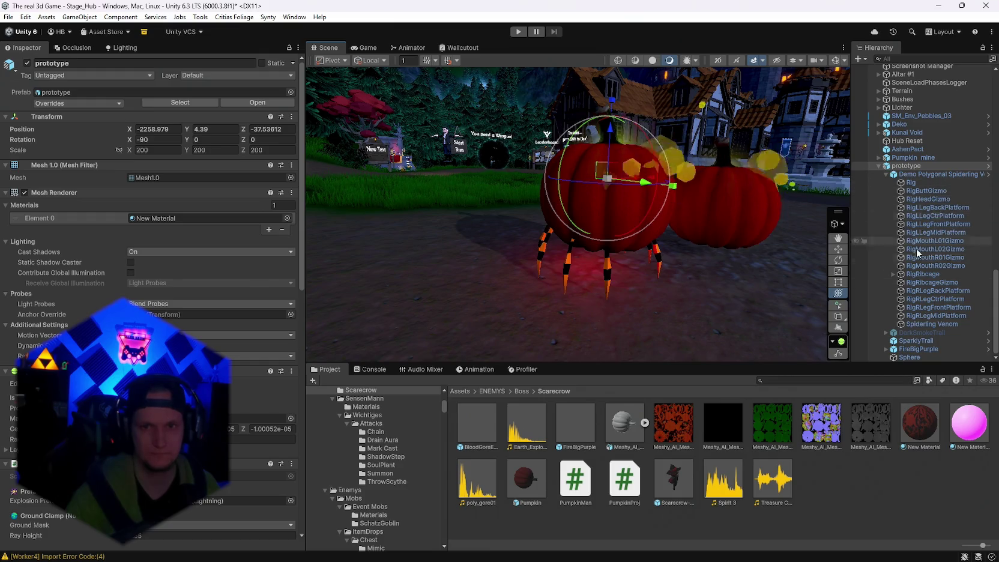
click(917, 324)
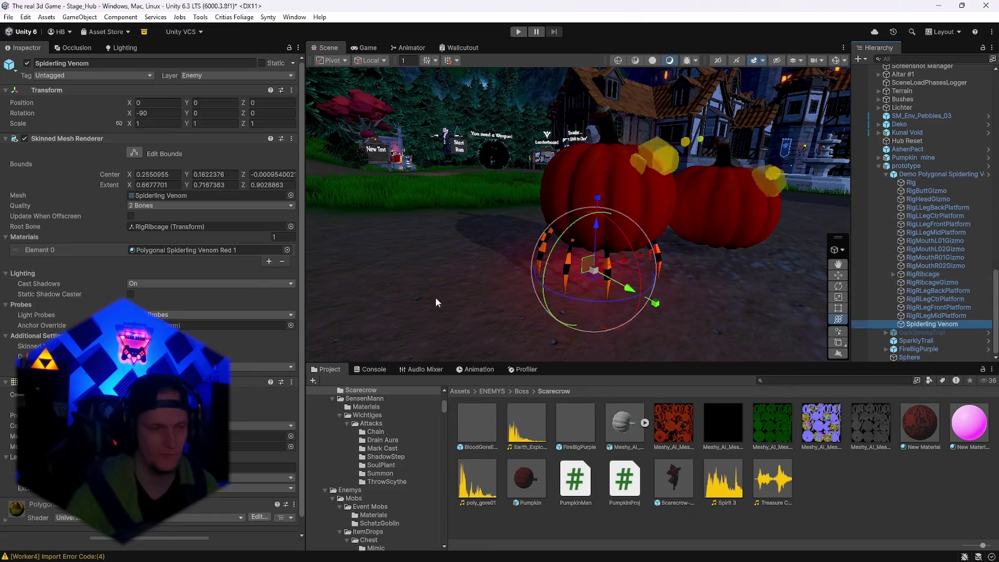
double_click(169, 250)
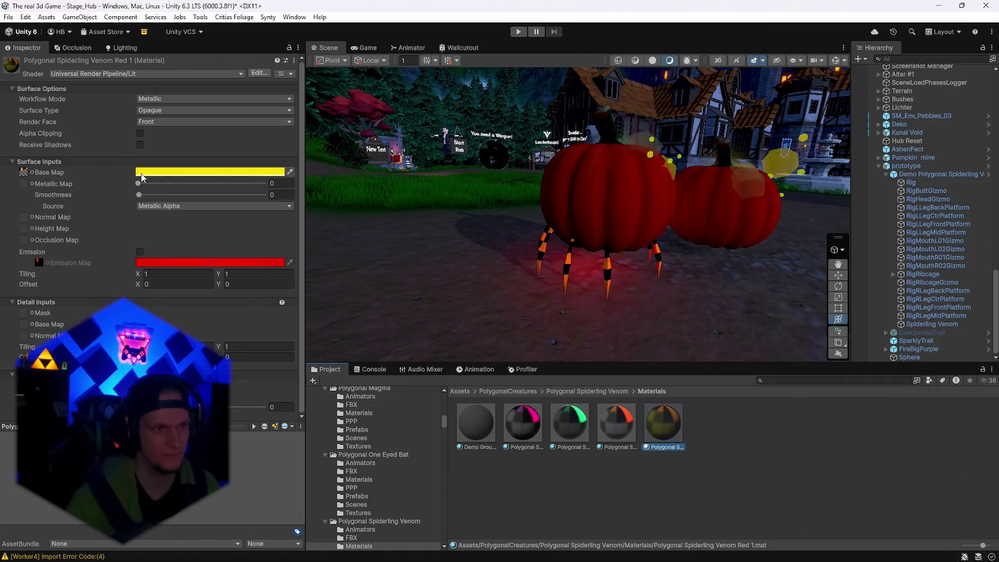
Tune the base colour to orange-brown, view the pumpkin spiders, and select Demo Polygonal Spiderling Venom.
click(210, 172)
drag(240, 222, 212, 246)
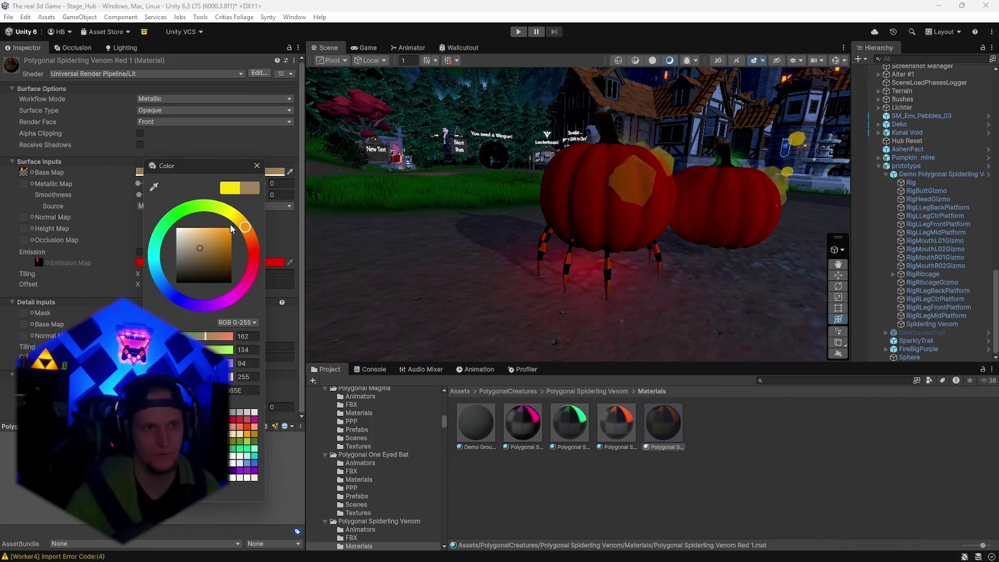
mouse_move(245, 226)
mouse_down()
mouse_move(229, 215)
mouse_move(222, 240)
mouse_move(236, 248)
mouse_move(239, 224)
mouse_up()
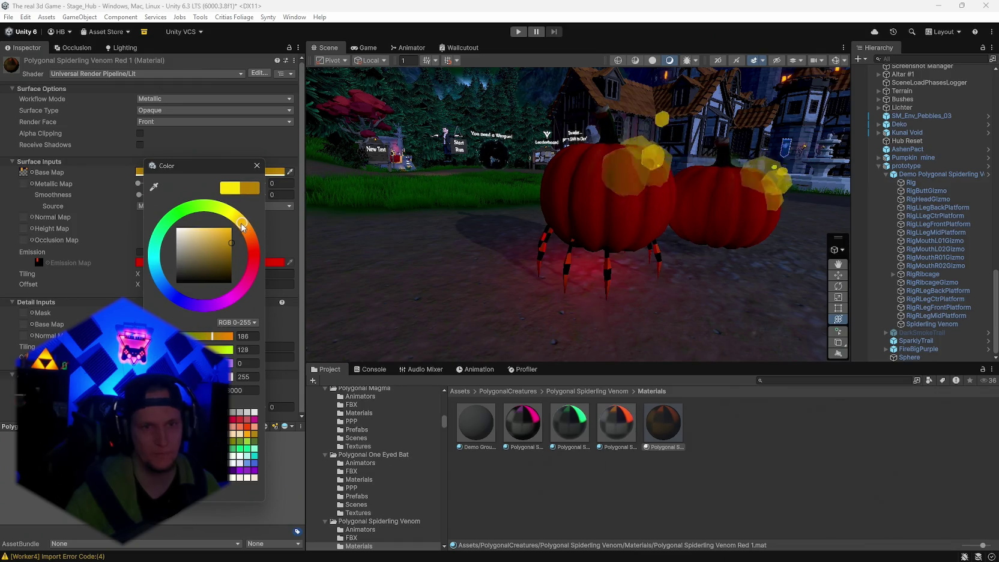
key(Return)
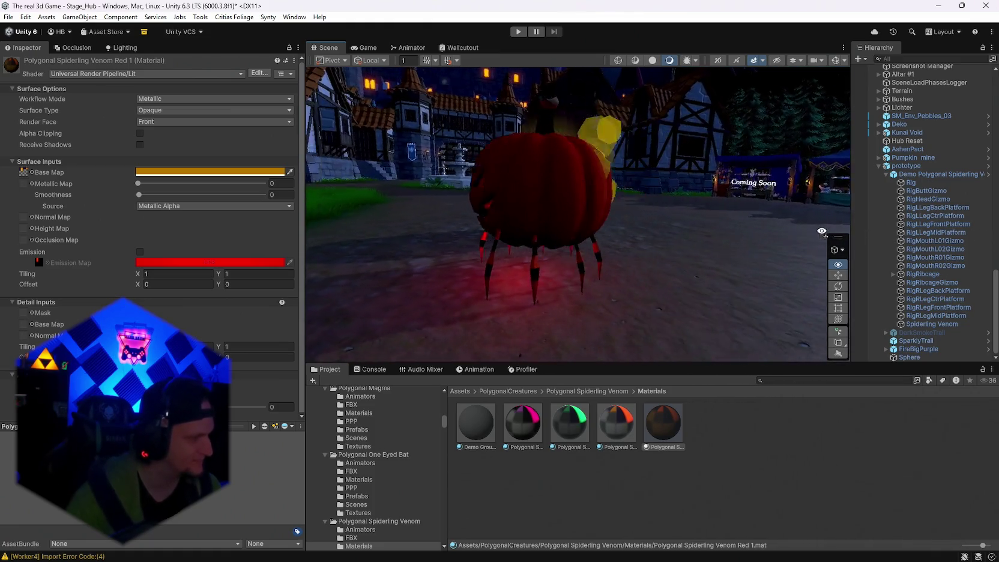
drag(836, 222, 580, 241)
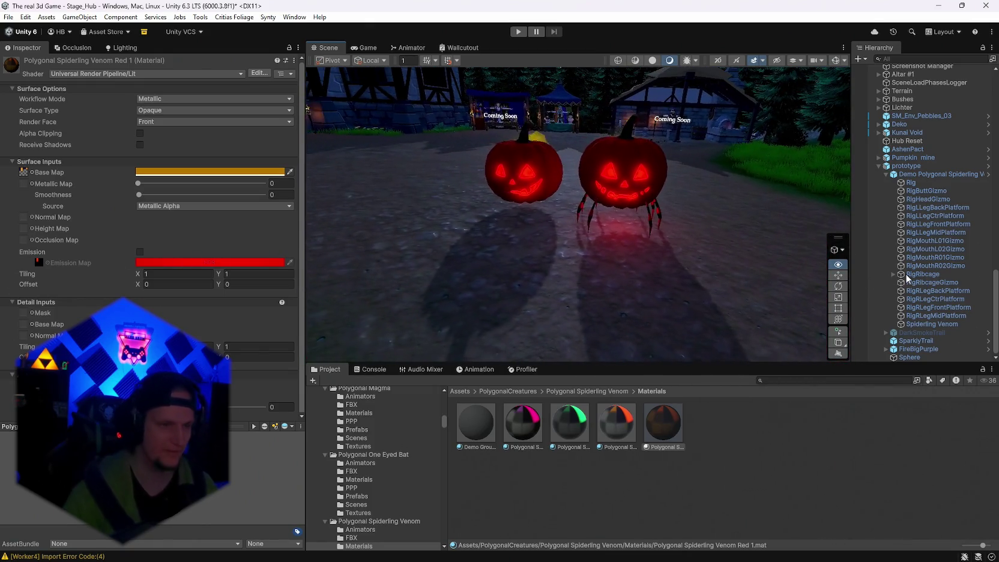
mouse_move(720, 240)
mouse_down()
mouse_move(898, 251)
mouse_move(863, 242)
mouse_move(855, 252)
mouse_move(915, 232)
mouse_move(689, 211)
mouse_up()
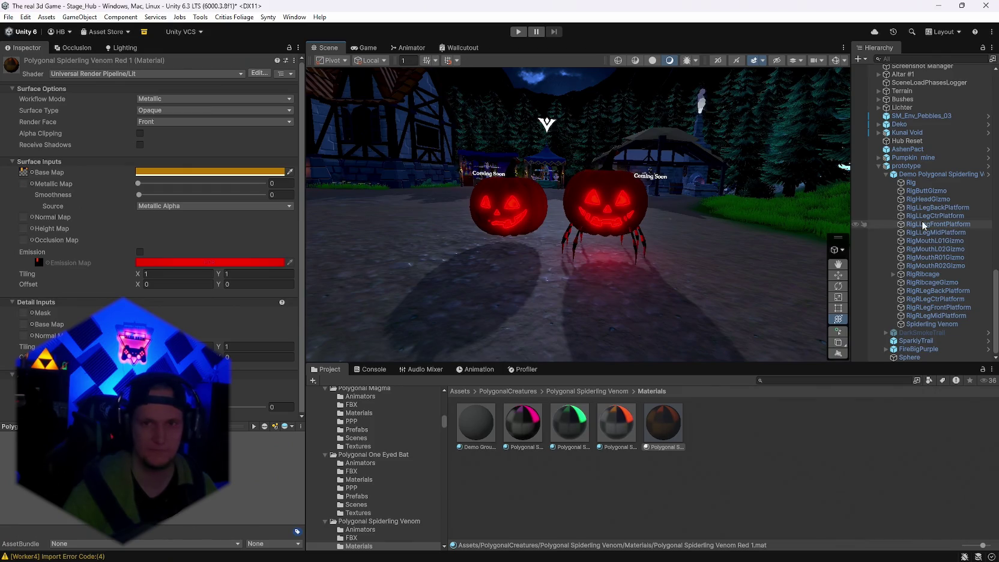
click(922, 175)
Disable the spiderling's XP Drop and Item Drop components.
scroll(148, 300, down, 4)
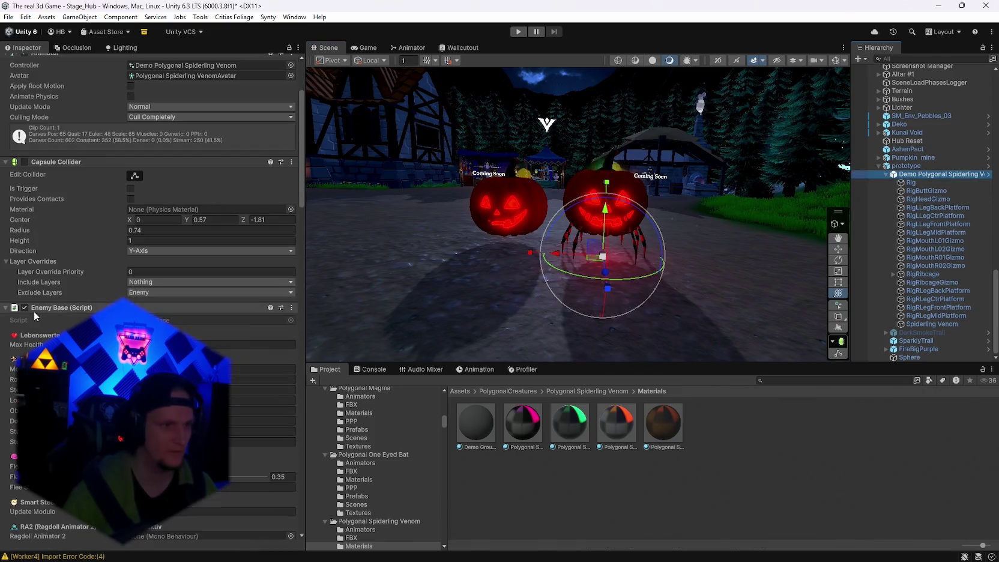
scroll(150, 180, down, 20)
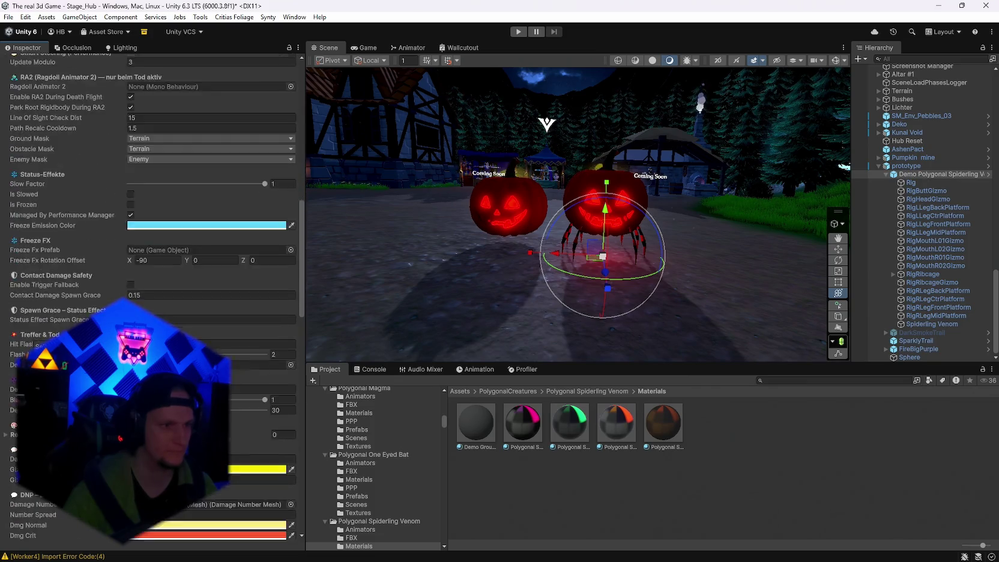
scroll(150, 240, down, 10)
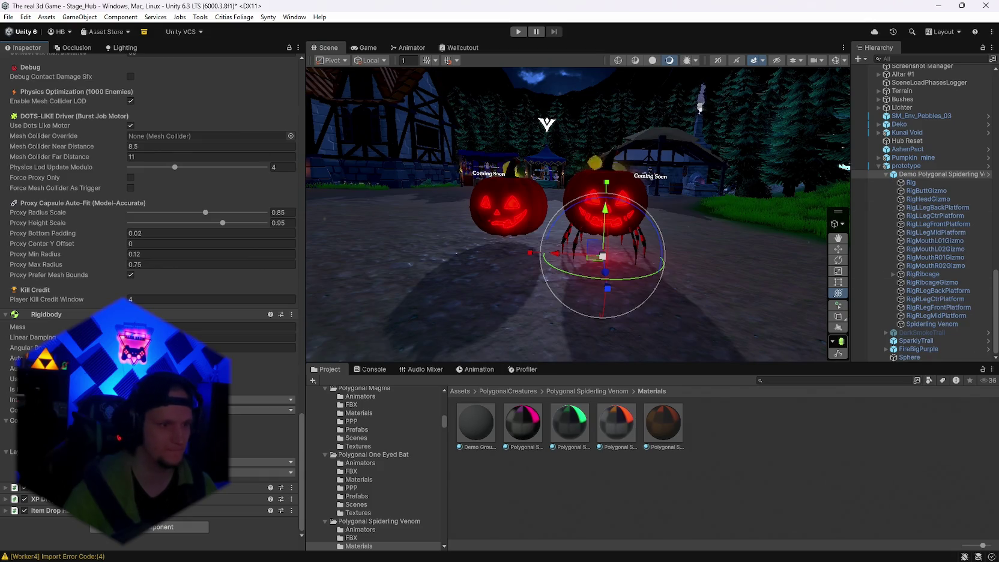
click(24, 499)
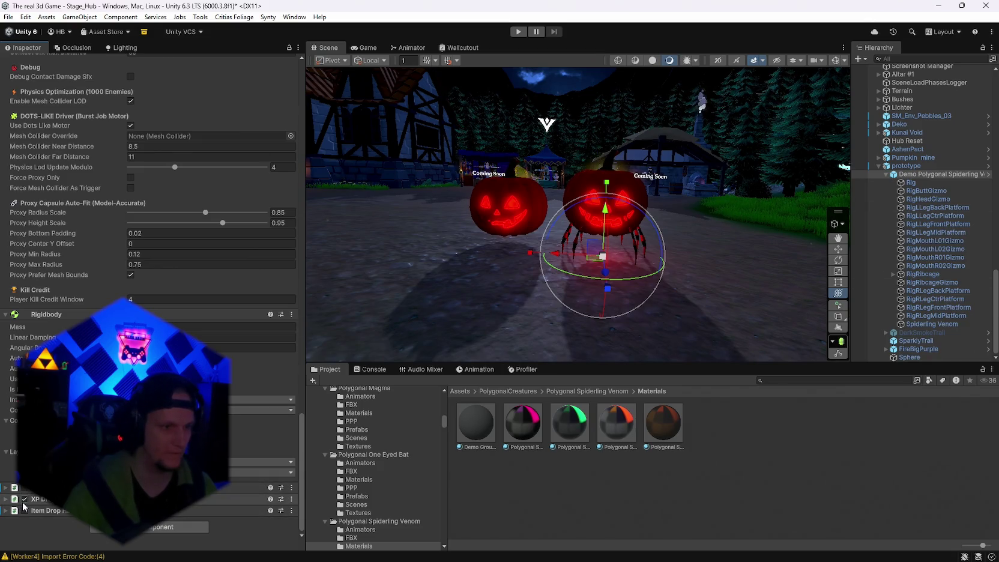
click(25, 510)
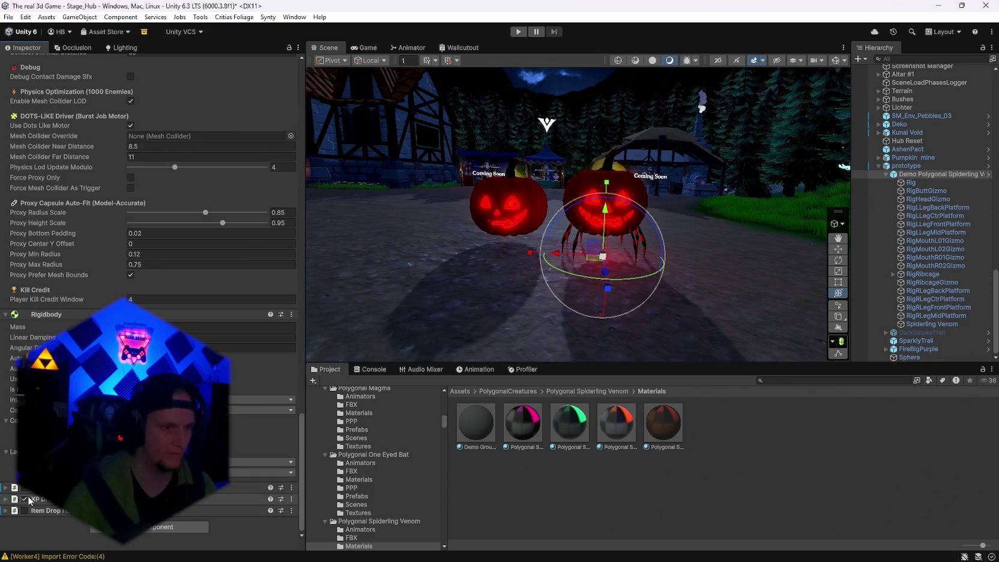
click(886, 174)
Set the spiderling's tag to Untagged and layer to Default, including its children.
scroll(237, 353, up, 15)
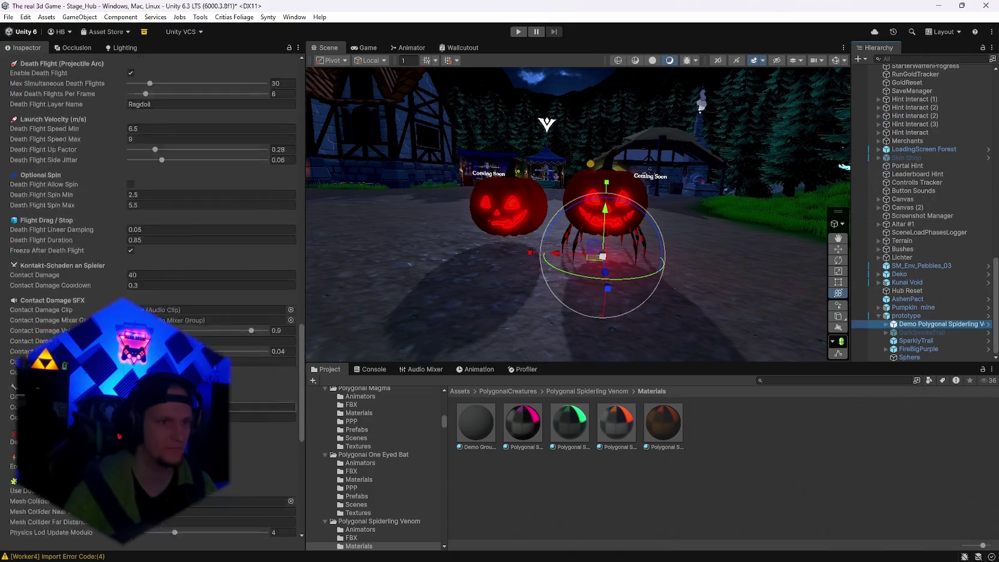
scroll(152, 120, up, 8)
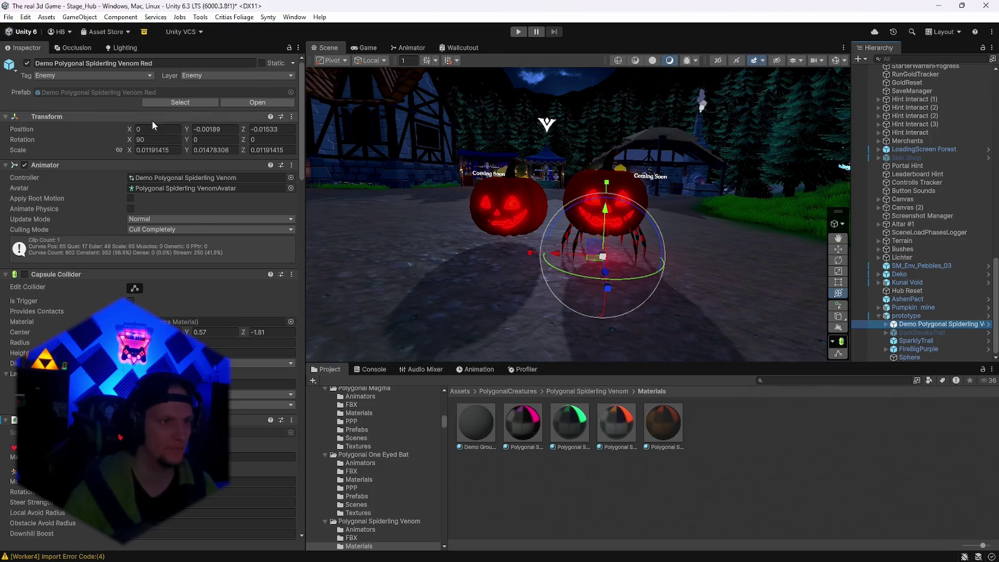
click(66, 75)
click(65, 86)
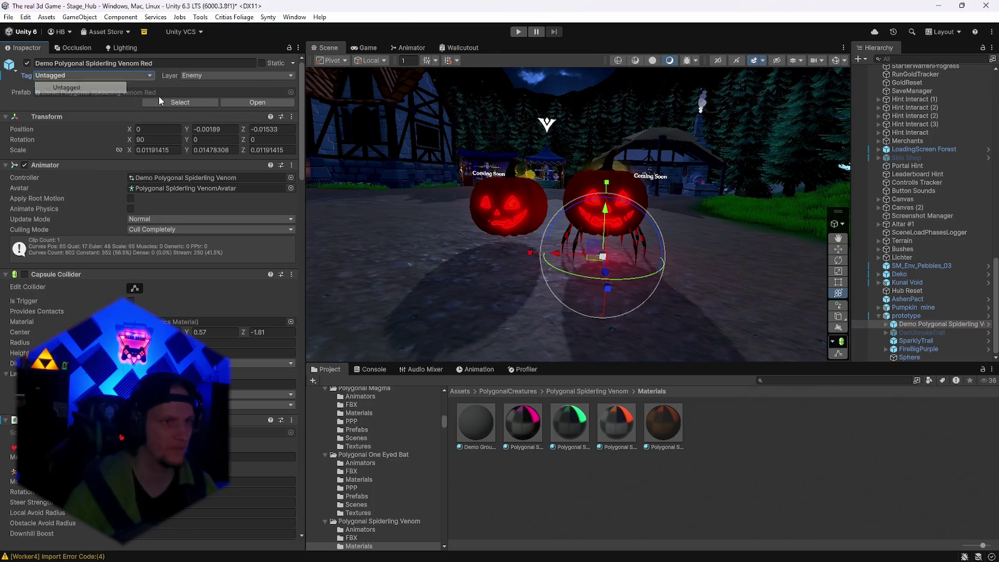
click(195, 75)
click(217, 89)
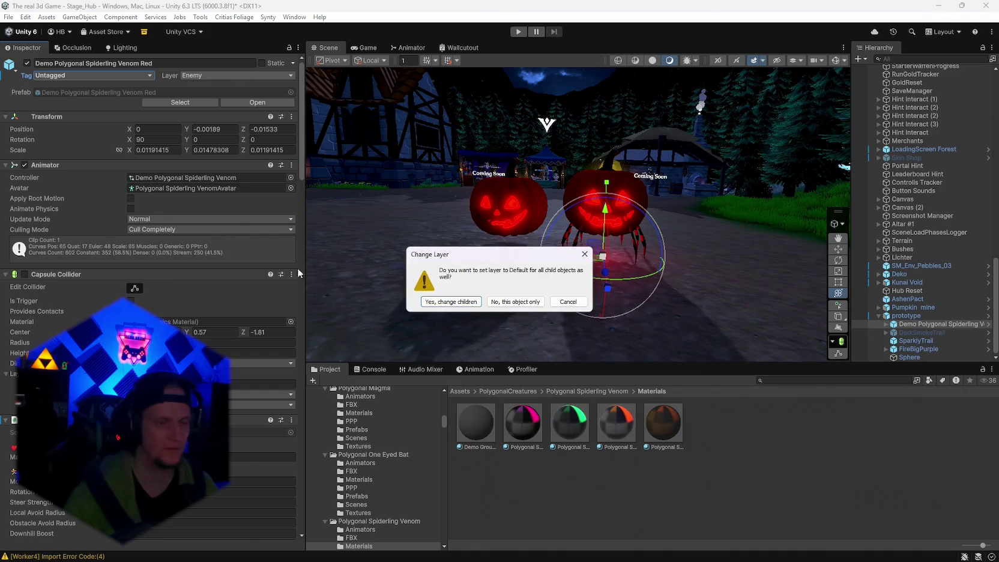
click(453, 304)
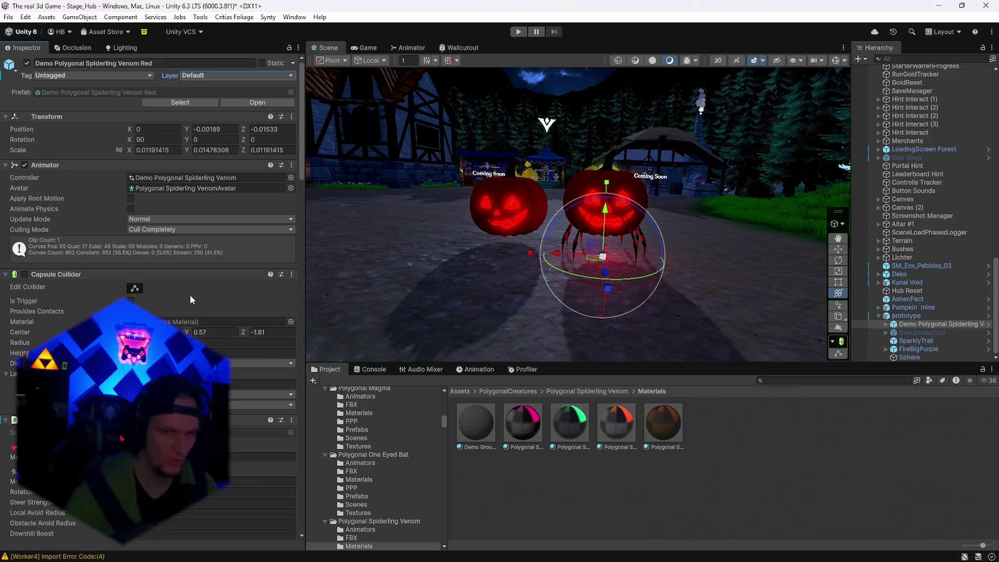
mouse_move(598, 326)
mouse_down()
mouse_move(761, 265)
mouse_move(735, 279)
mouse_up()
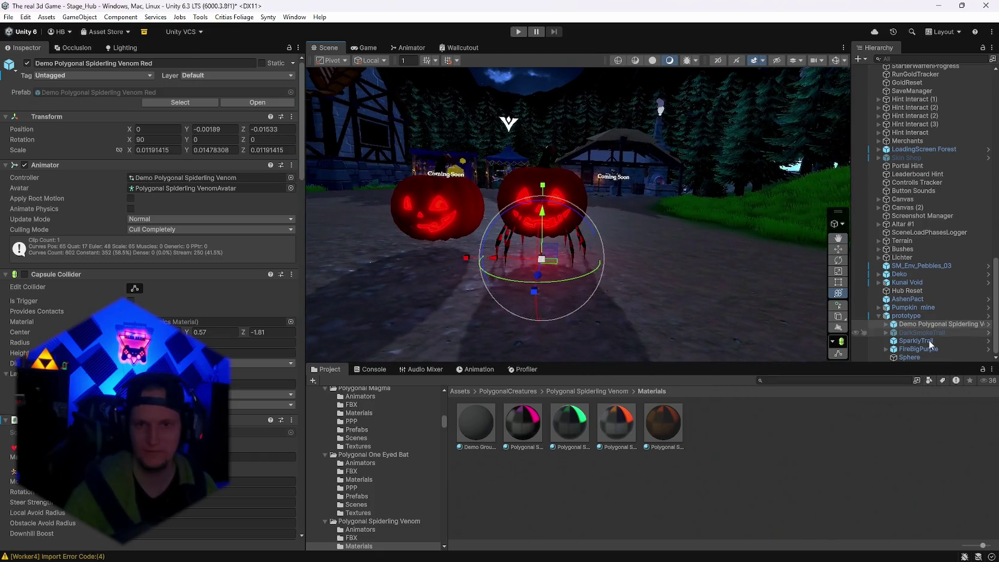
Collapse the prototype's hierarchy children and the spiderling's component sections.
click(878, 318)
scroll(232, 375, down, 10)
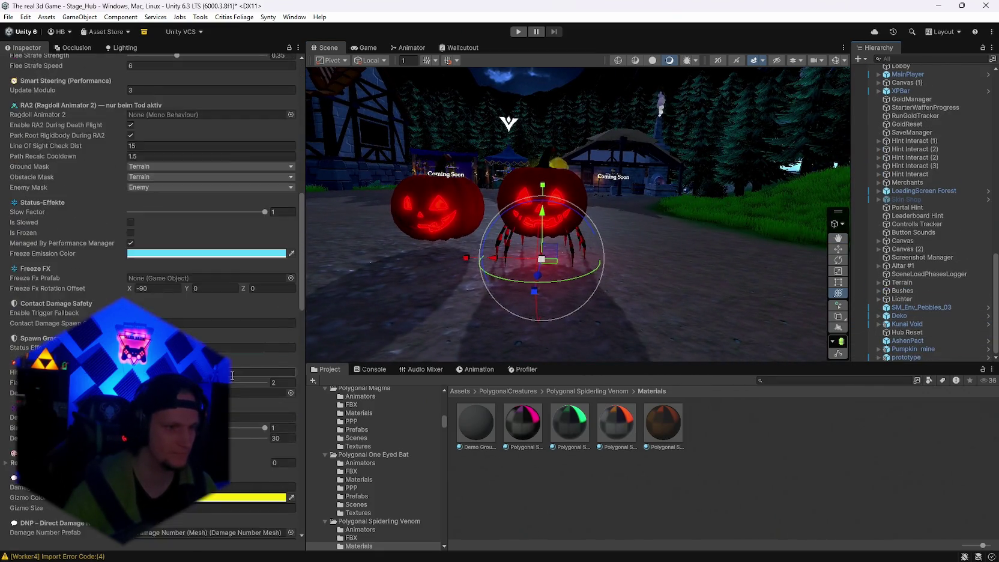
scroll(232, 375, down, 10)
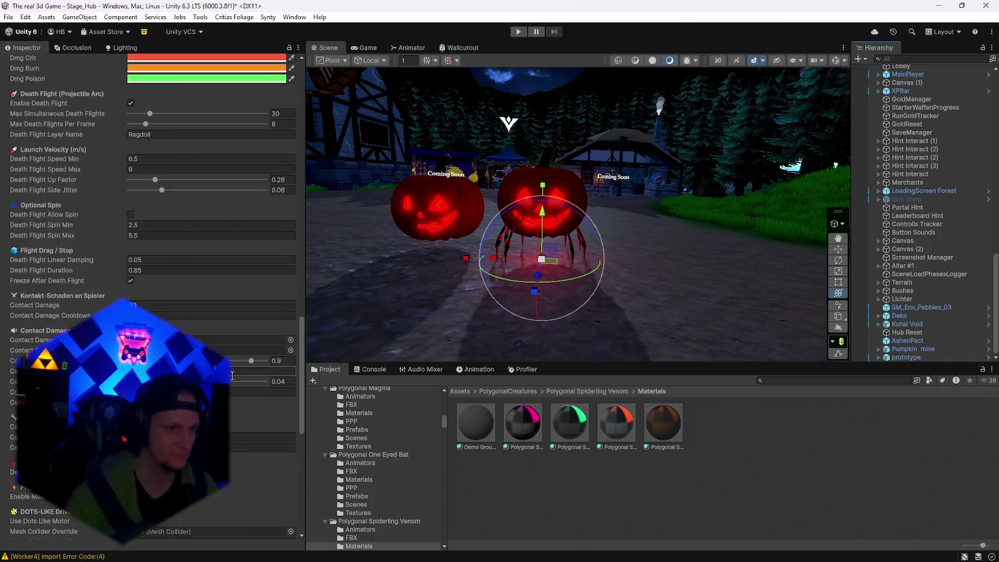
scroll(232, 375, down, 5)
scroll(231, 390, up, 8)
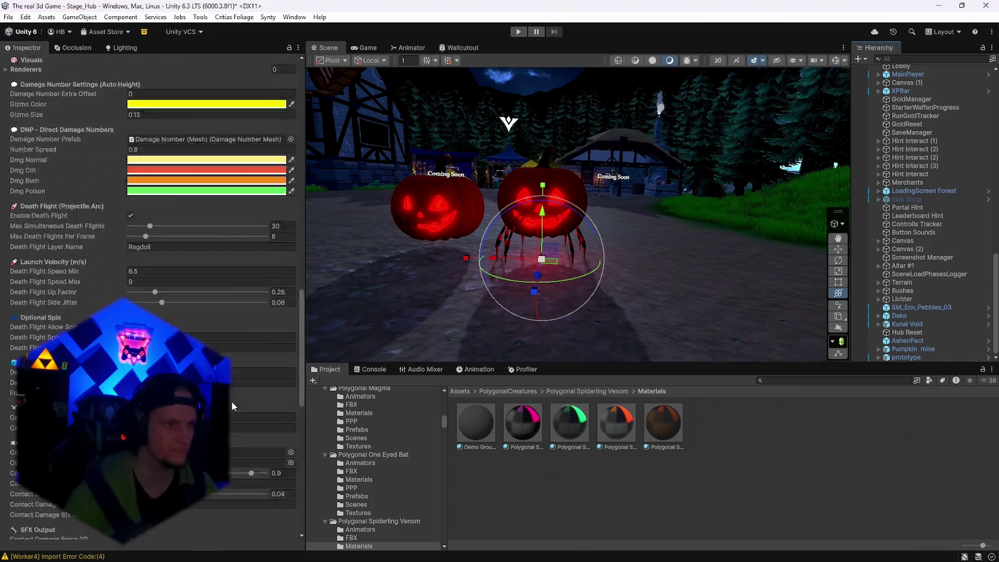
scroll(231, 400, up, 15)
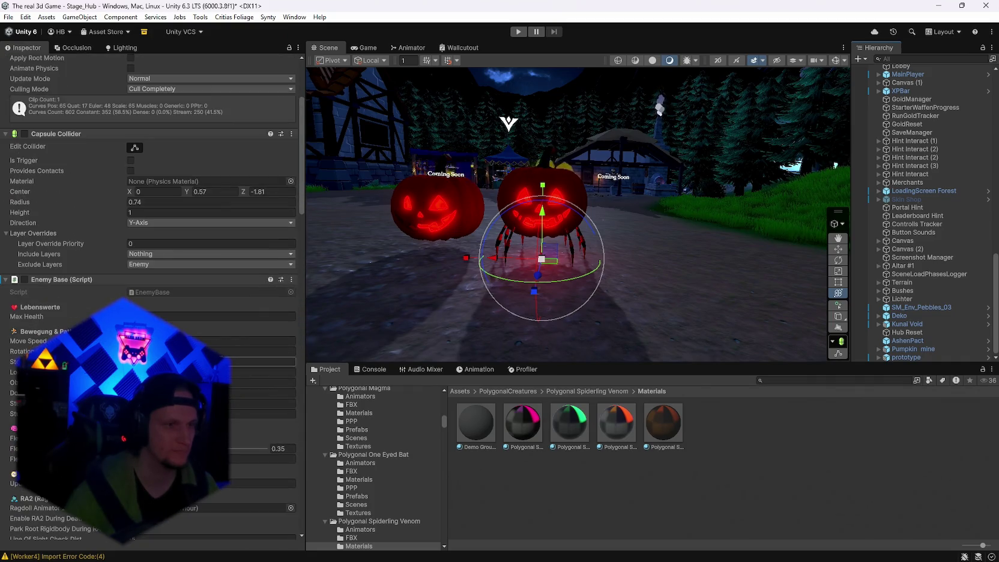
scroll(150, 360, up, 5)
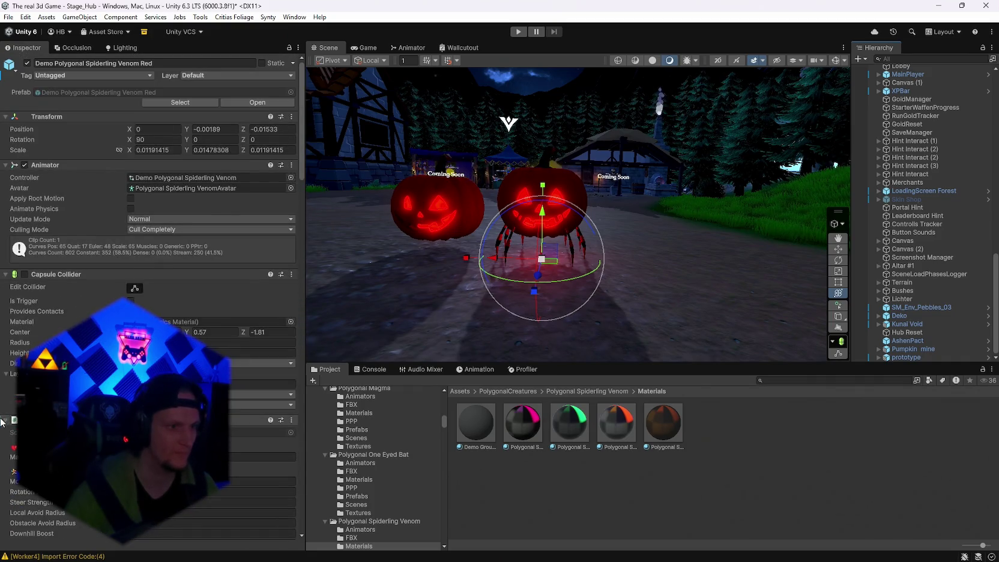
click(6, 274)
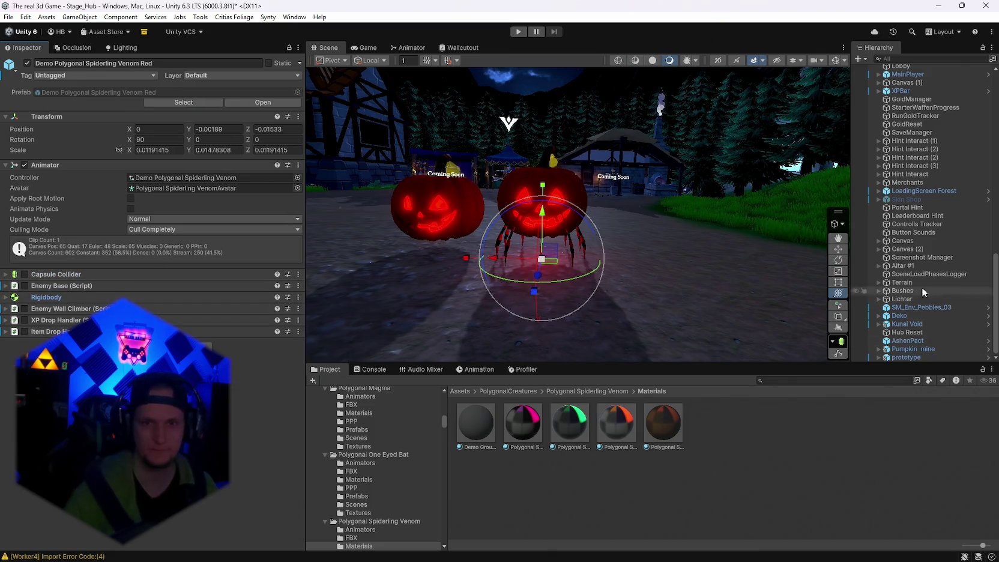
Select the prototype, review its prefab overrides, and edit the Pumpkin Dash Bomb script.
click(905, 357)
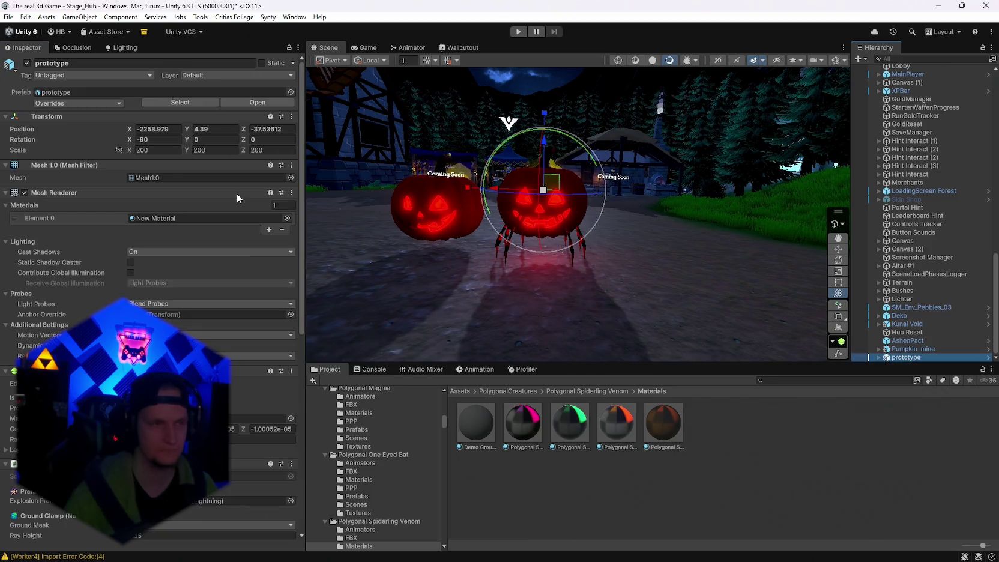
click(80, 102)
key(Escape)
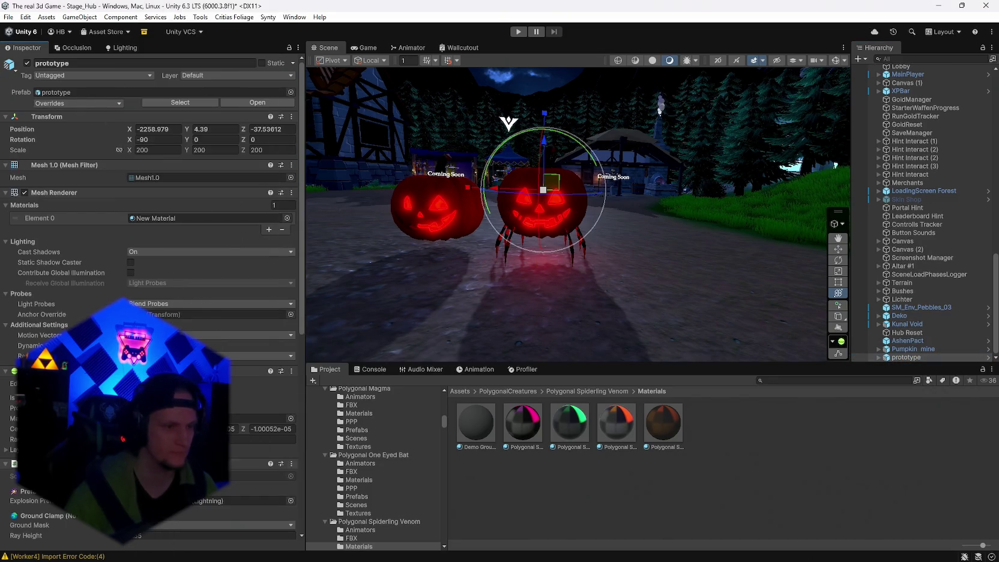
scroll(244, 294, down, 8)
click(291, 211)
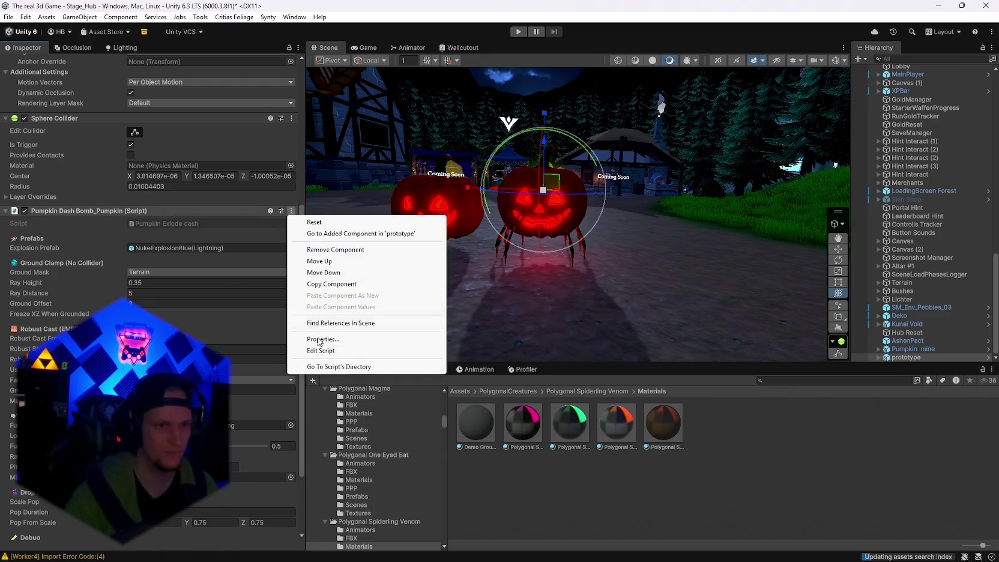
click(320, 349)
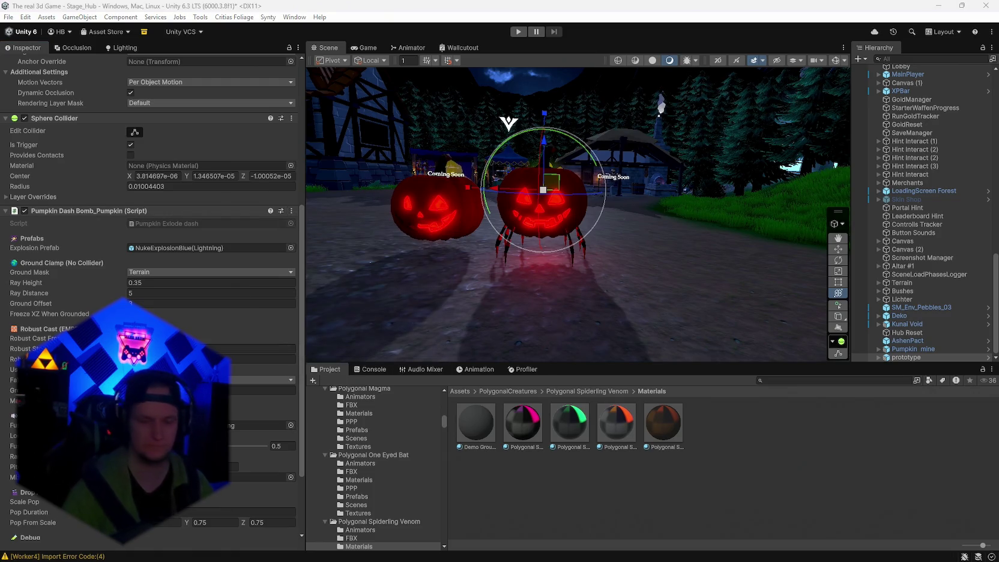